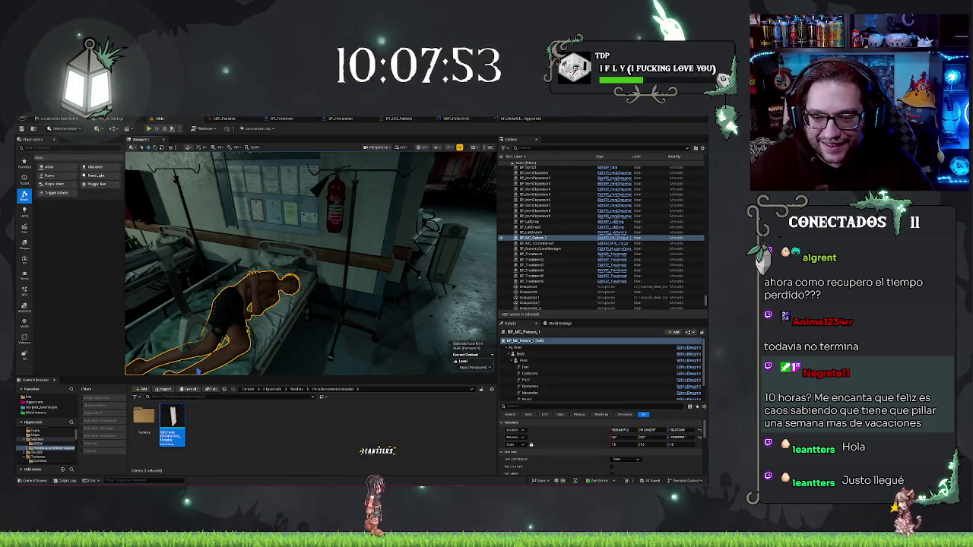
Step: Deselect the patient, fly to the Emergency Room sign and select its BP_InfoSign actor
key("alt+p")
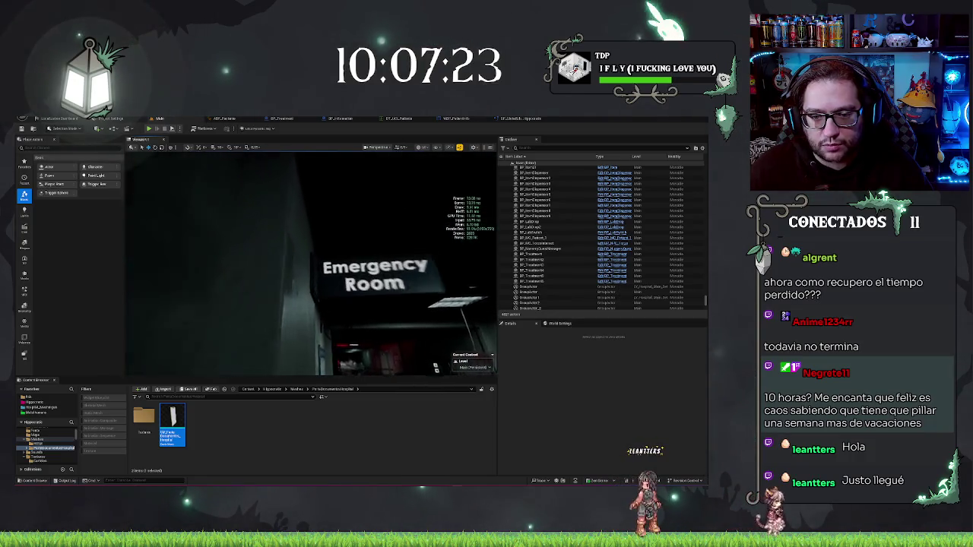
left_click(388, 270)
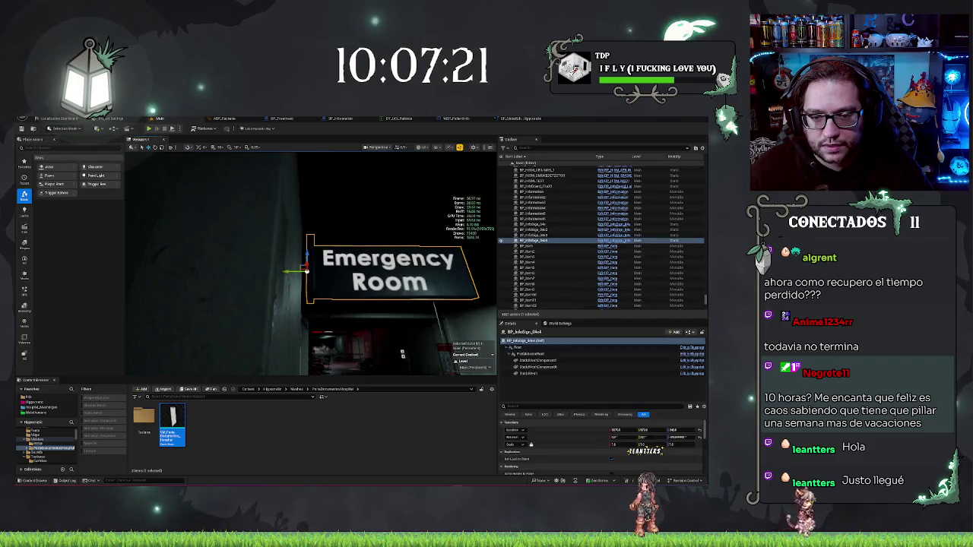
Step: Shift the Emergency Room sign slightly left, select the IV stand, then open BP_Information's event graph
left_click_drag(293, 271, 277, 271)
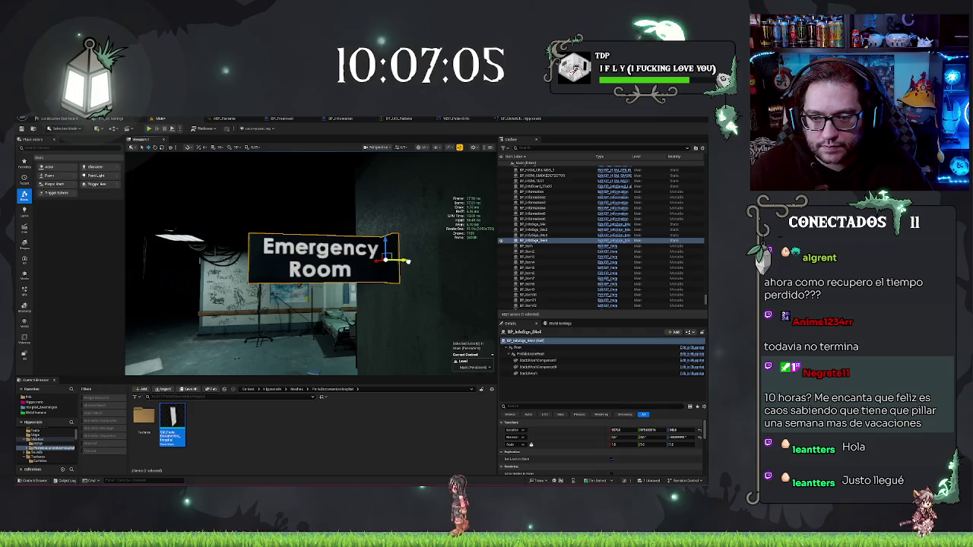
key("Escape")
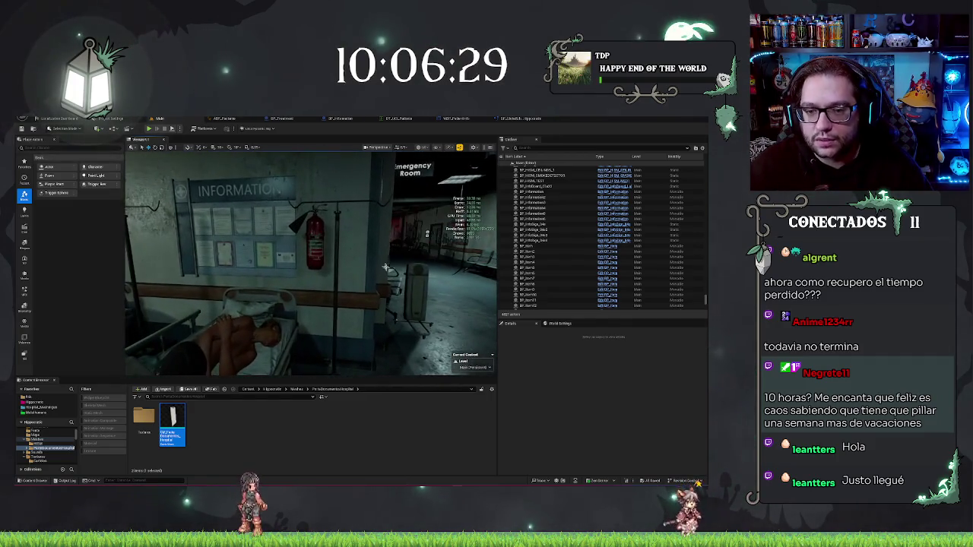
left_click(334, 258)
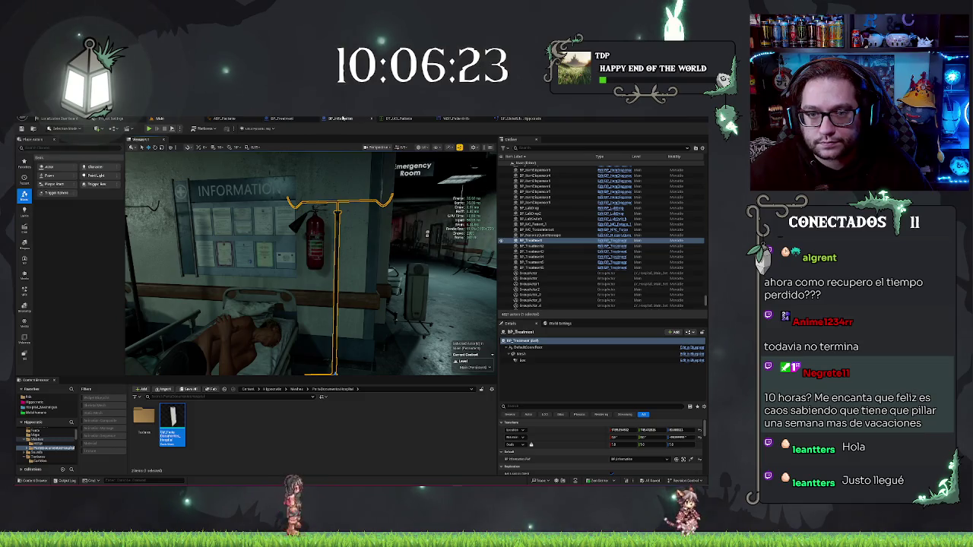
left_click(343, 118)
left_click(218, 140)
Step: Select the Widget component and search its Details for the visibility property, then clear it
scroll(343, 317, "down", 4)
scroll(344, 318, "up", 1)
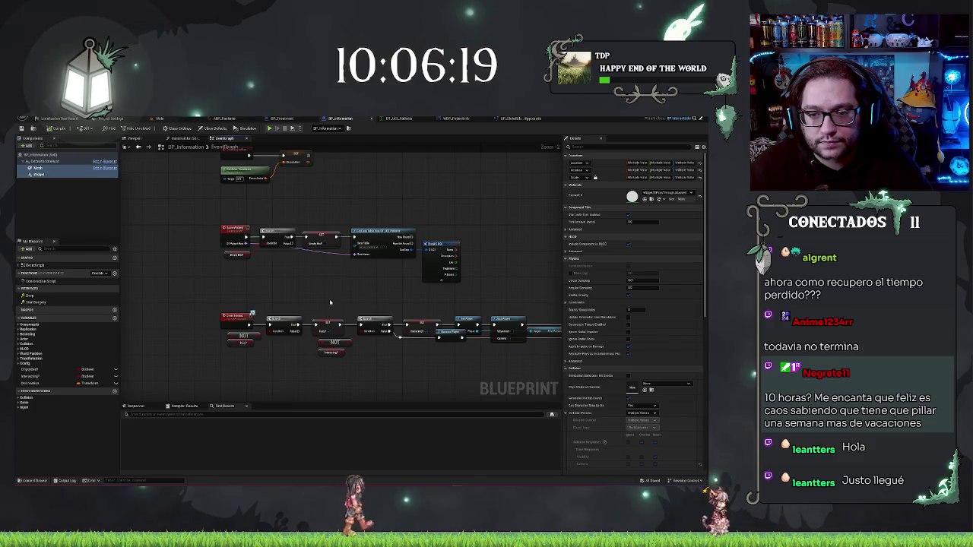
scroll(339, 287, "down", 1)
scroll(339, 287, "up", 3)
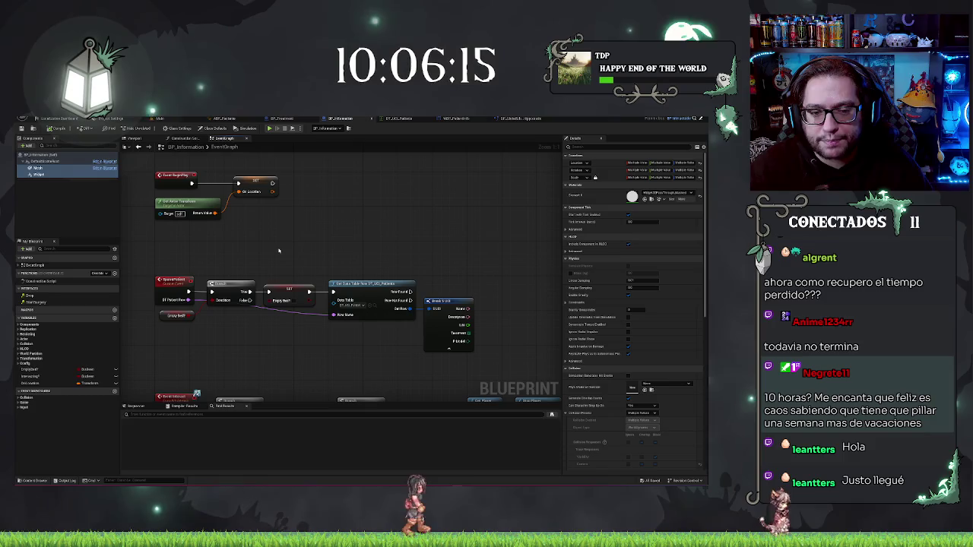
mouse_move(284, 252)
left_mouse_down()
mouse_move(330, 233)
mouse_move(325, 259)
mouse_move(276, 190)
left_mouse_up()
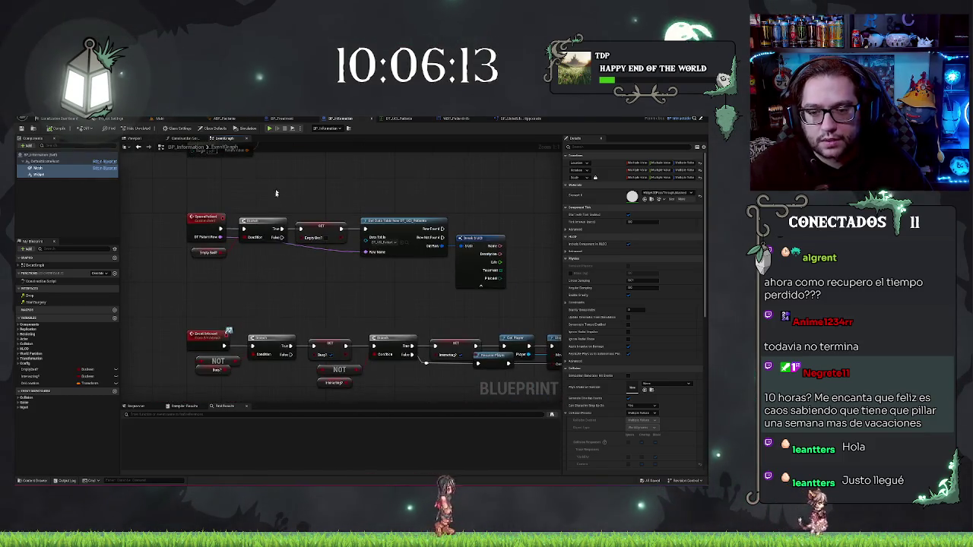
left_click(42, 174)
left_click(600, 146)
type("visible")
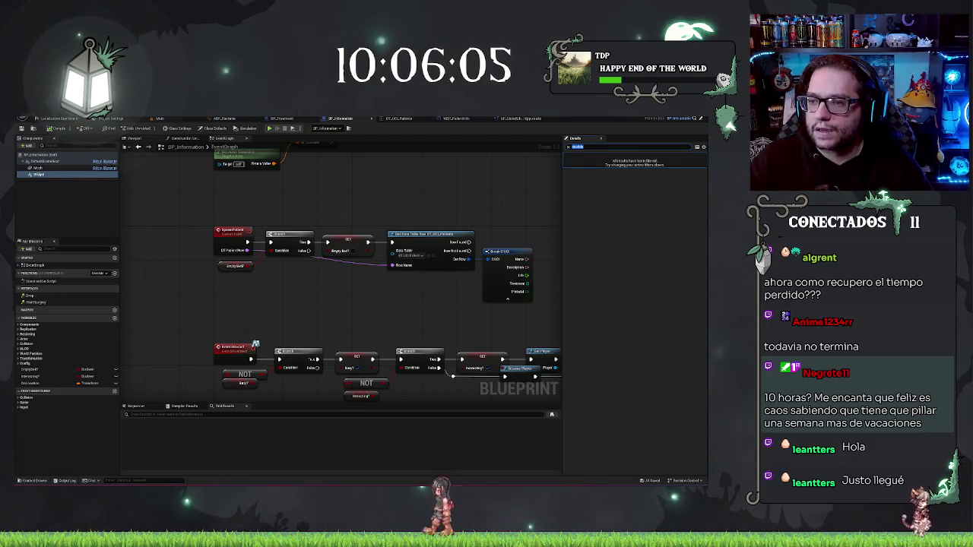
key("BackSpace")
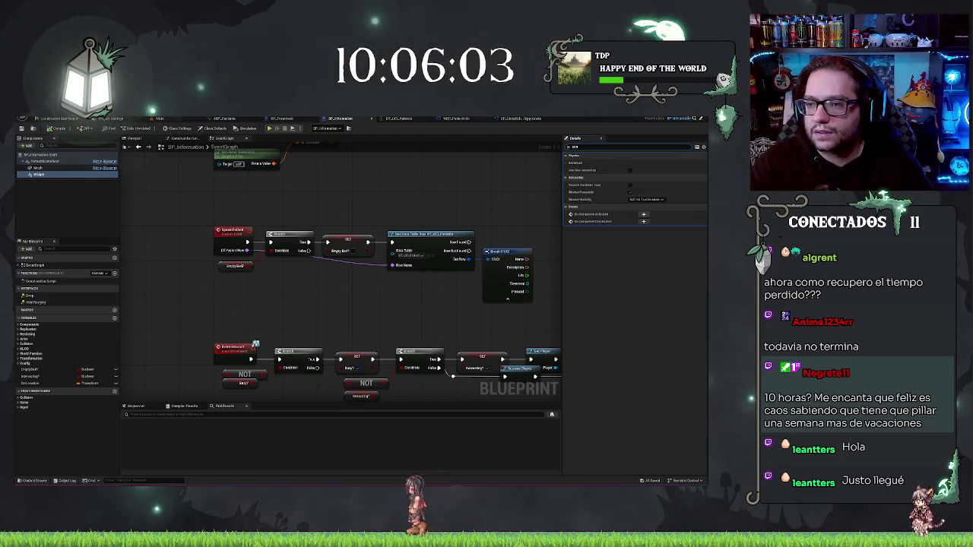
type("d")
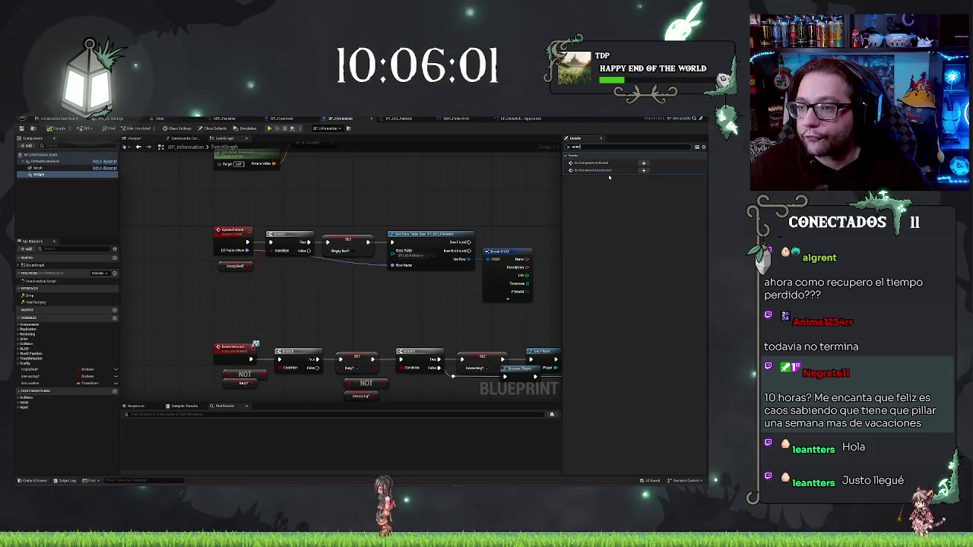
key("Escape")
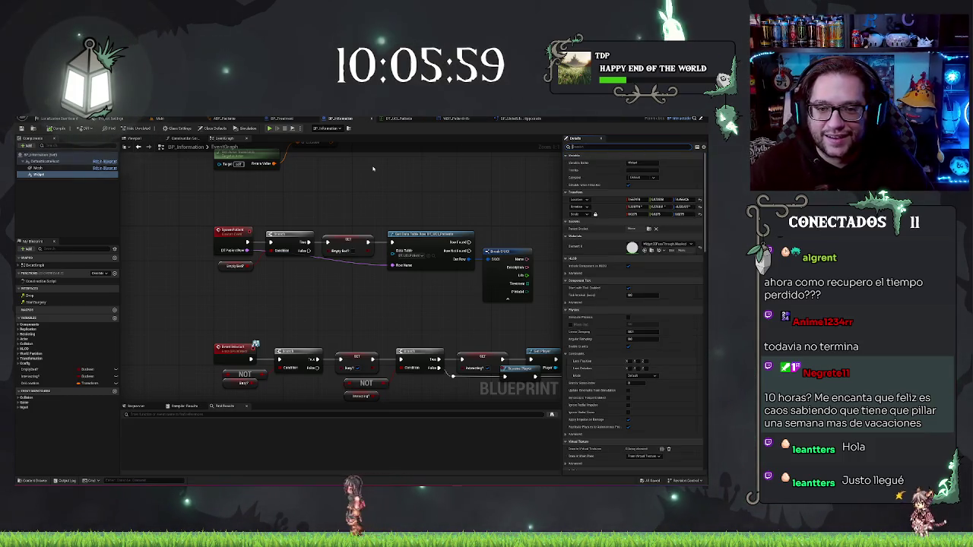
left_click_drag(373, 168, 374, 226)
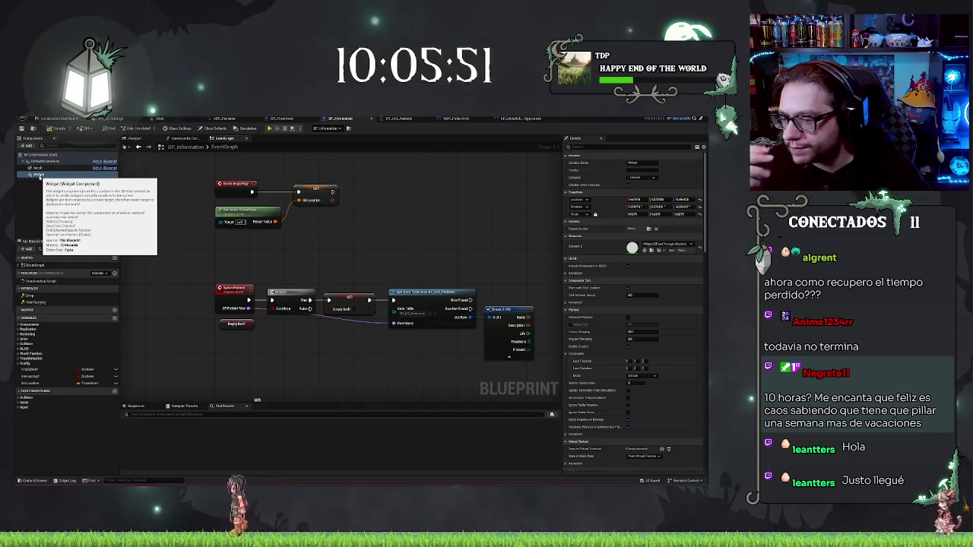
Step: Drag the Widget component reference into the graph, deleting a stray Set Widget node
mouse_move(40, 177)
left_mouse_down()
mouse_move(295, 269)
mouse_move(226, 253)
mouse_move(283, 263)
mouse_move(282, 248)
left_mouse_up()
type("get class")
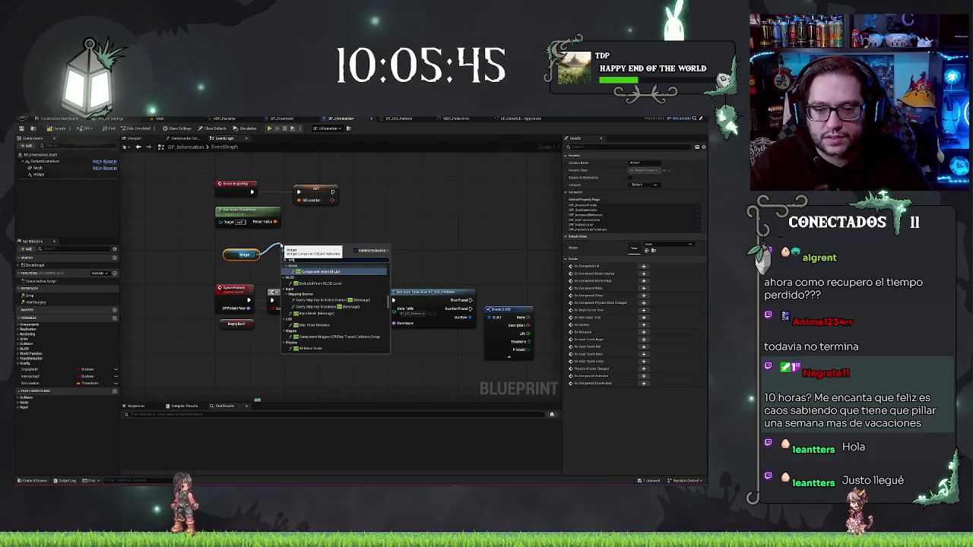
key("BackSpace")
key("BackSpace")
key("BackSpace")
type("wid")
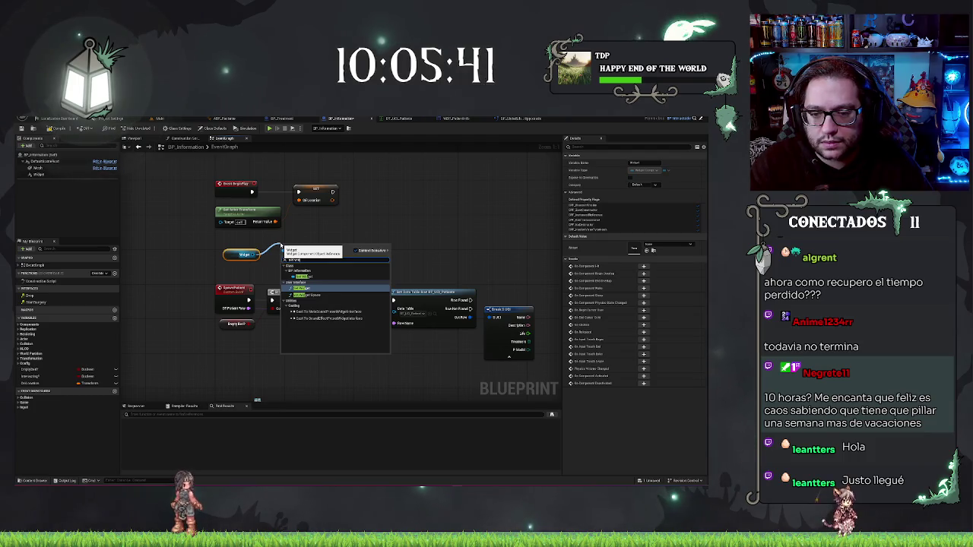
left_click(301, 288)
left_click(299, 278)
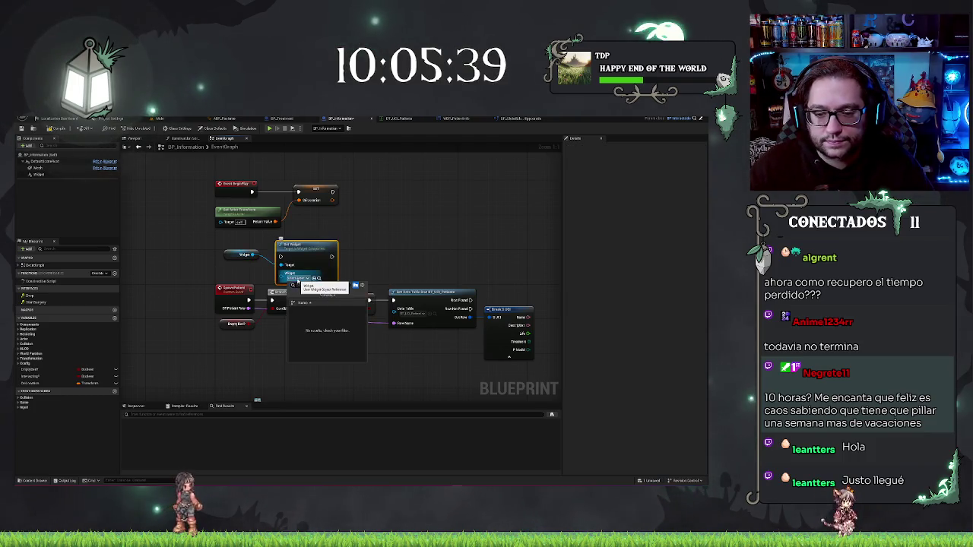
key("Escape")
mouse_move(304, 245)
left_mouse_down()
mouse_move(373, 215)
mouse_move(352, 229)
left_mouse_up()
key("Delete")
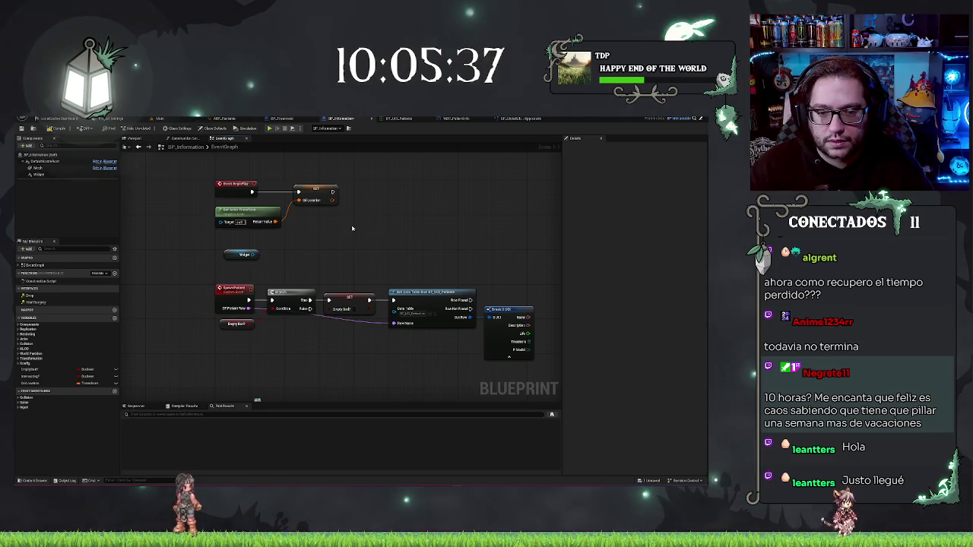
Step: Try a SET Widget node off the Widget pin, then delete it
left_click_drag(284, 256, 285, 257)
type("set")
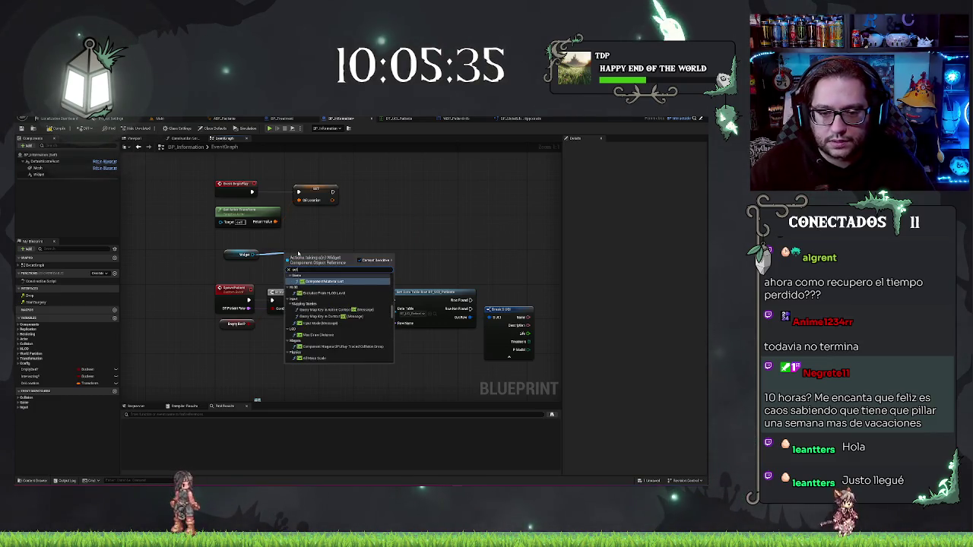
scroll(338, 299, "down", 1)
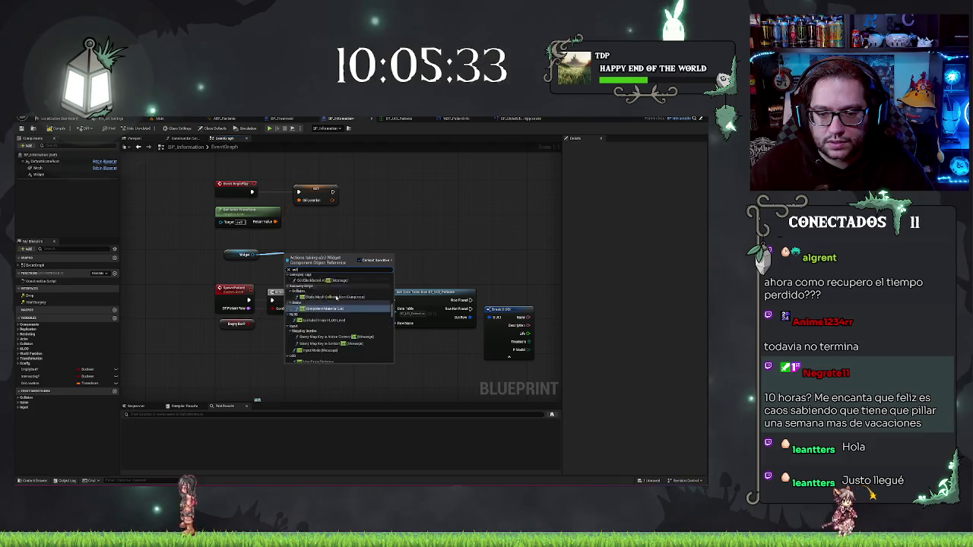
scroll(337, 298, "down", 10)
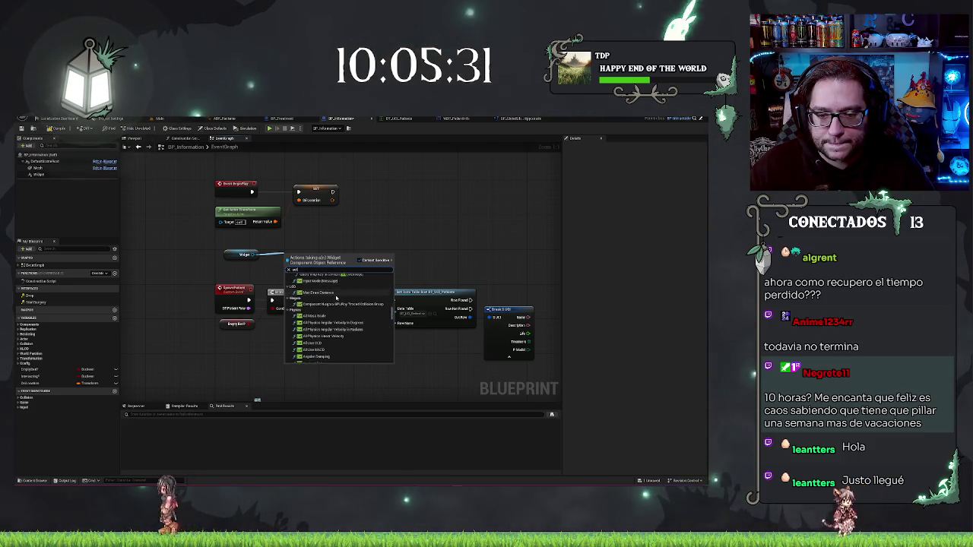
scroll(335, 298, "up", 4)
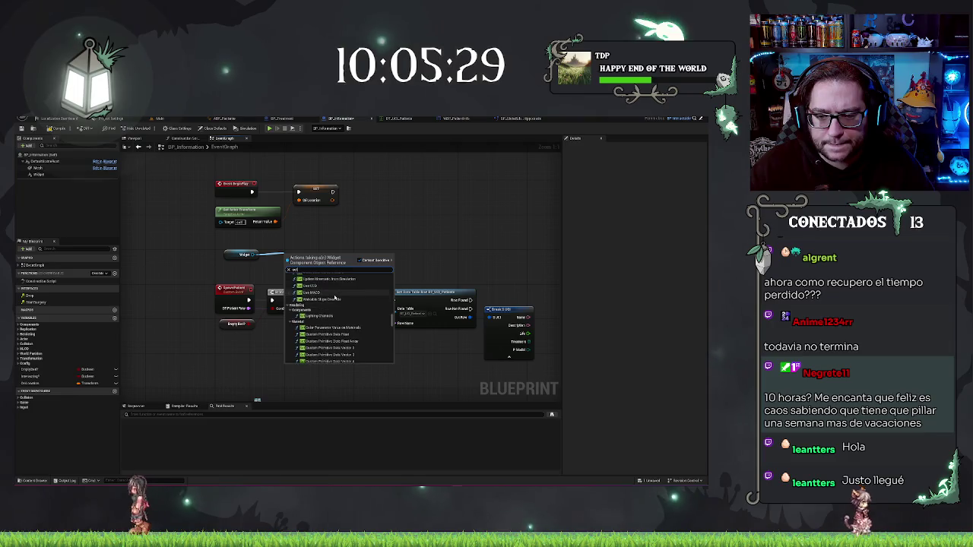
type(" wi")
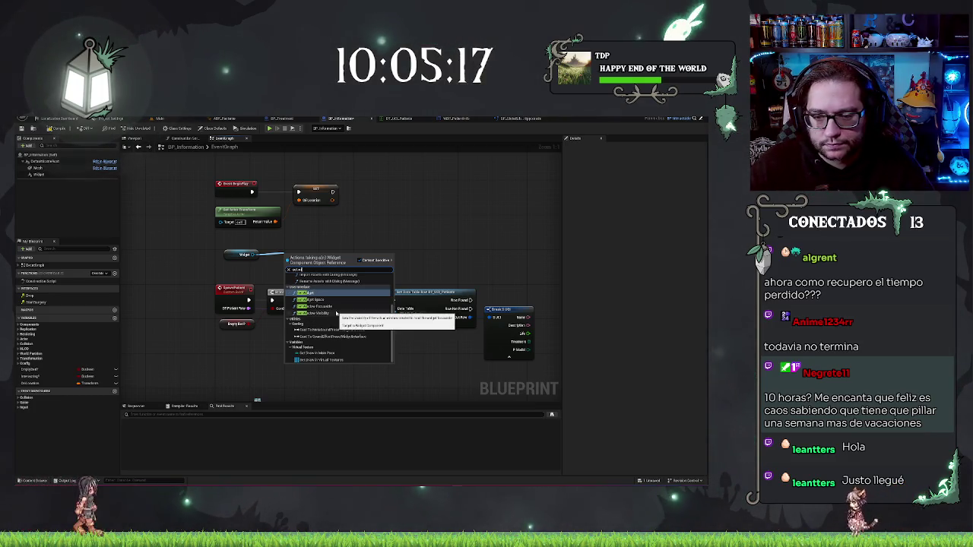
scroll(337, 313, "up", 3)
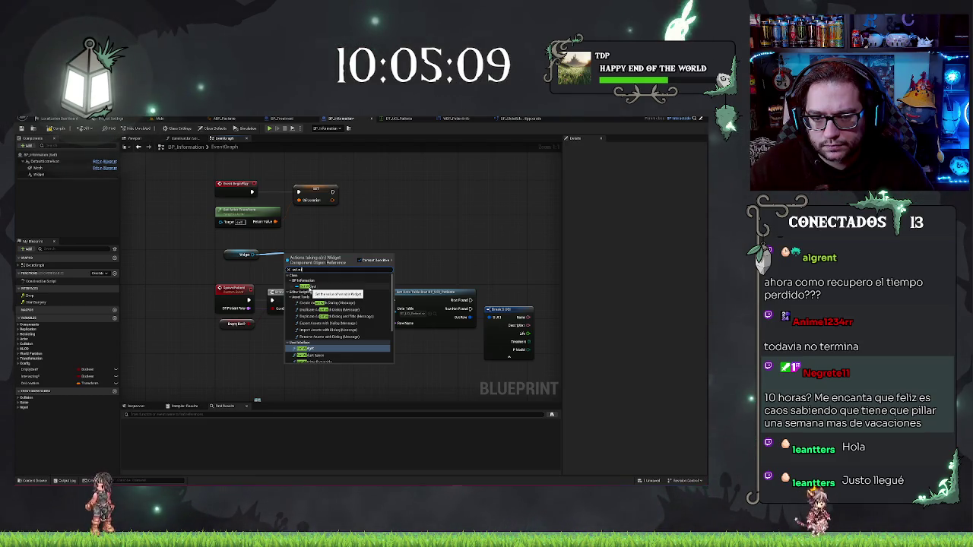
left_click(307, 288)
key("Delete")
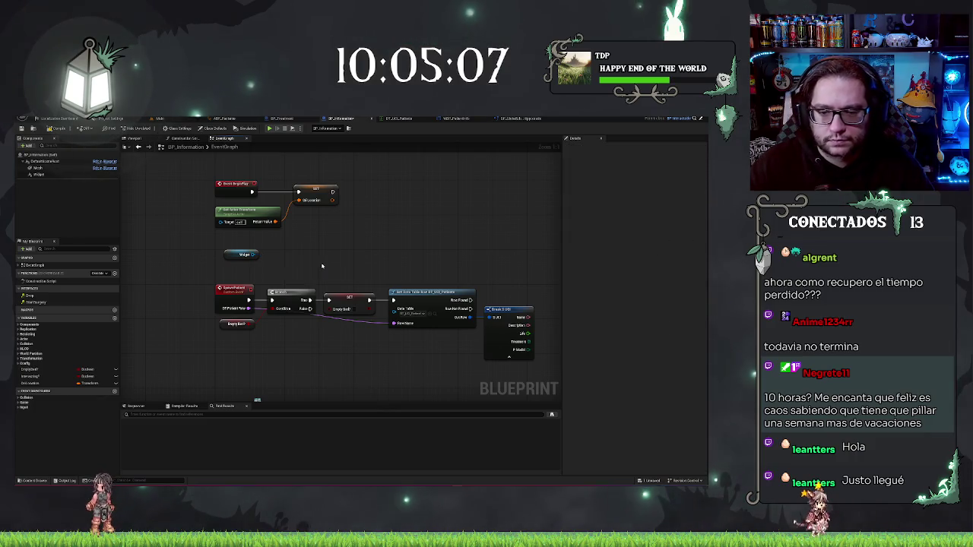
Step: Add a Get User Widget Object node off the Widget reference
left_click_drag(256, 254, 276, 251)
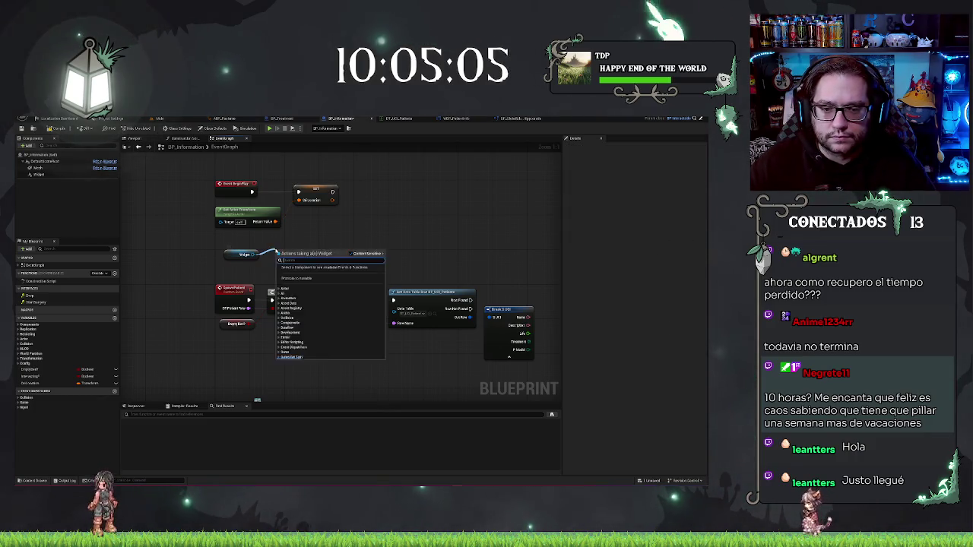
type("get widget")
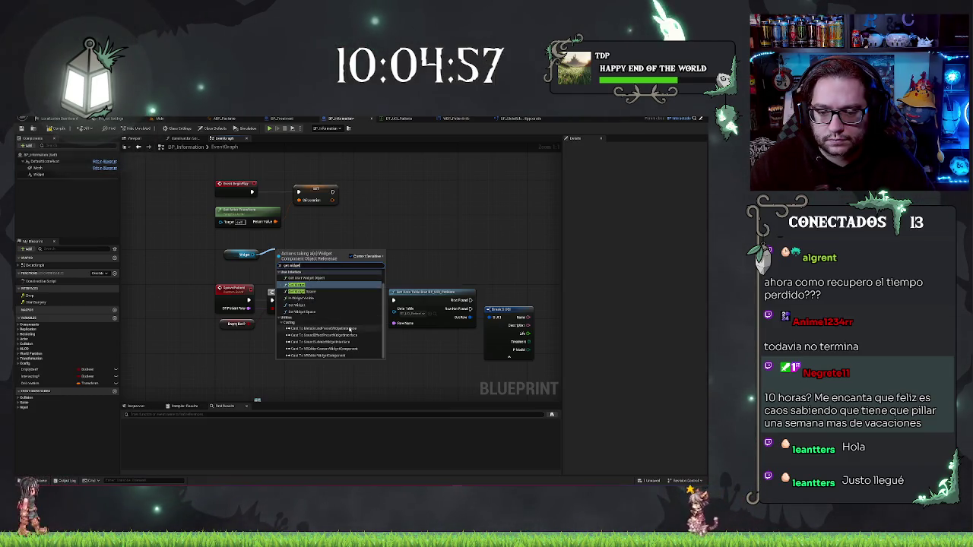
scroll(302, 294, "up", 1)
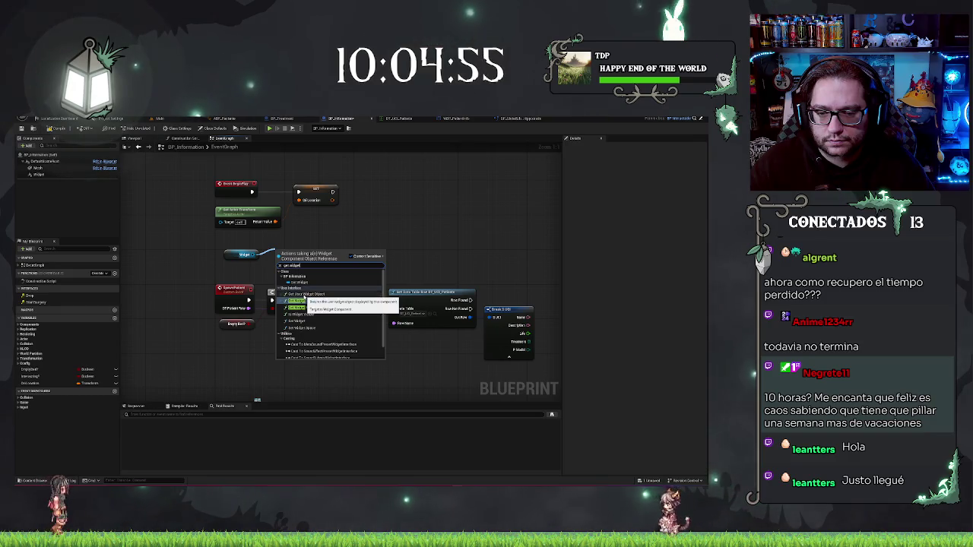
left_click(302, 301)
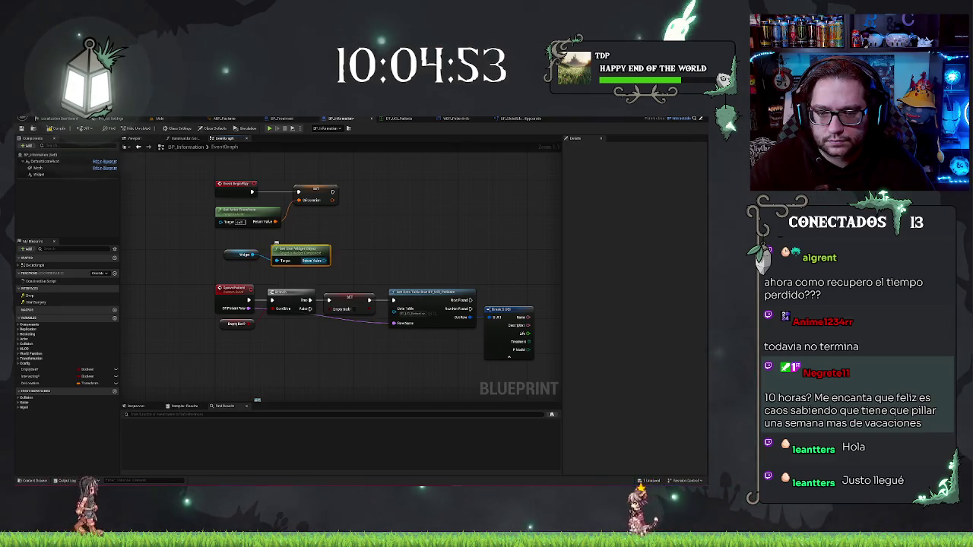
Step: Cast the user widget's Return Value to WBP_PatientInfo
left_click_drag(338, 259, 340, 260)
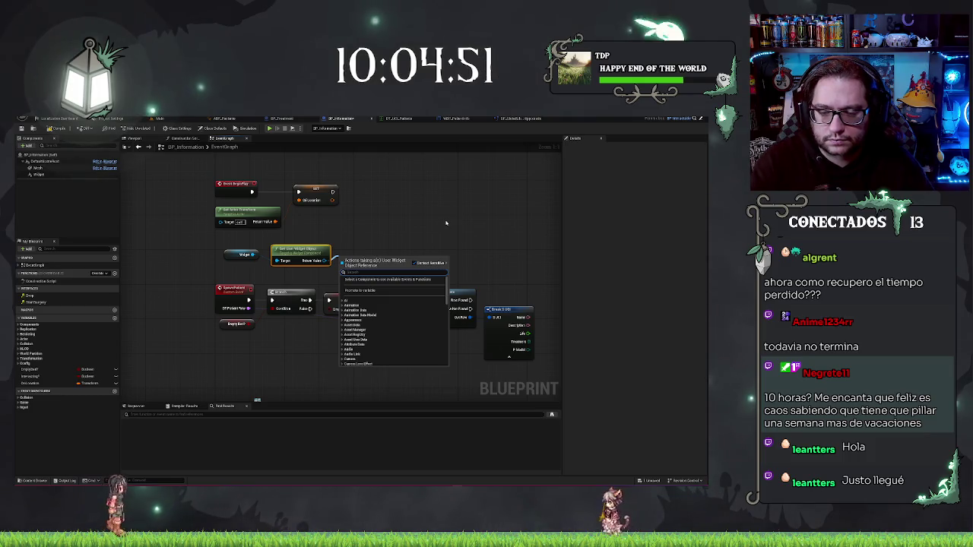
type("visi")
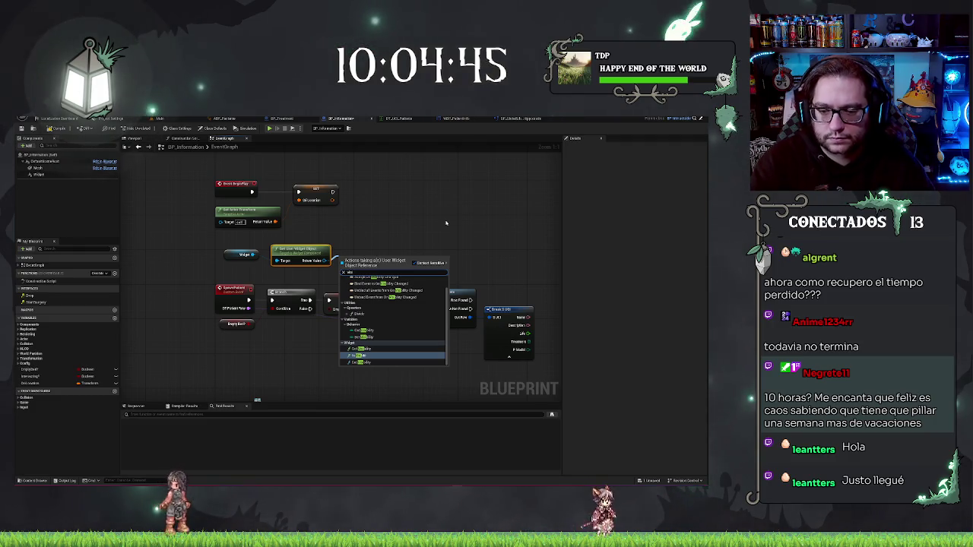
scroll(421, 303, "up", 1)
left_click(354, 244)
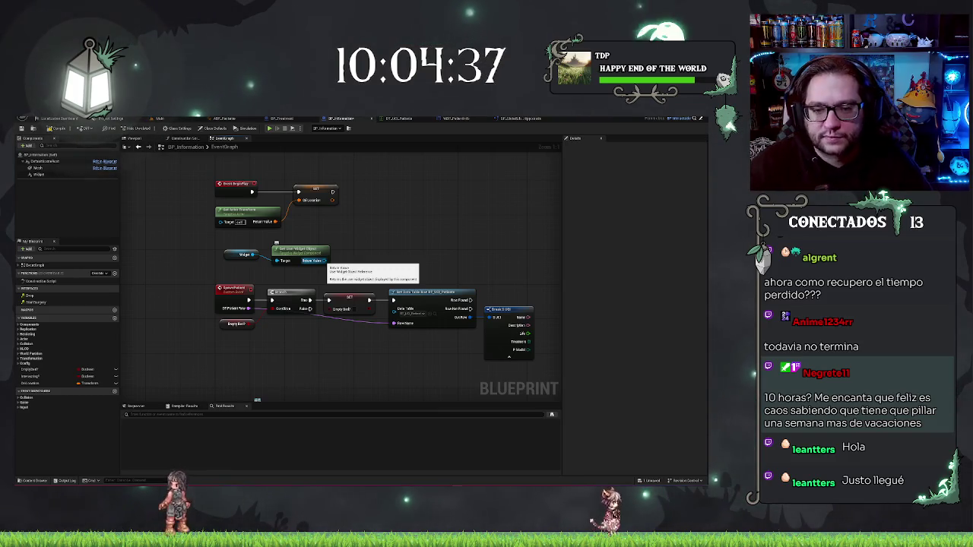
left_click_drag(325, 261, 349, 255)
type("cast to")
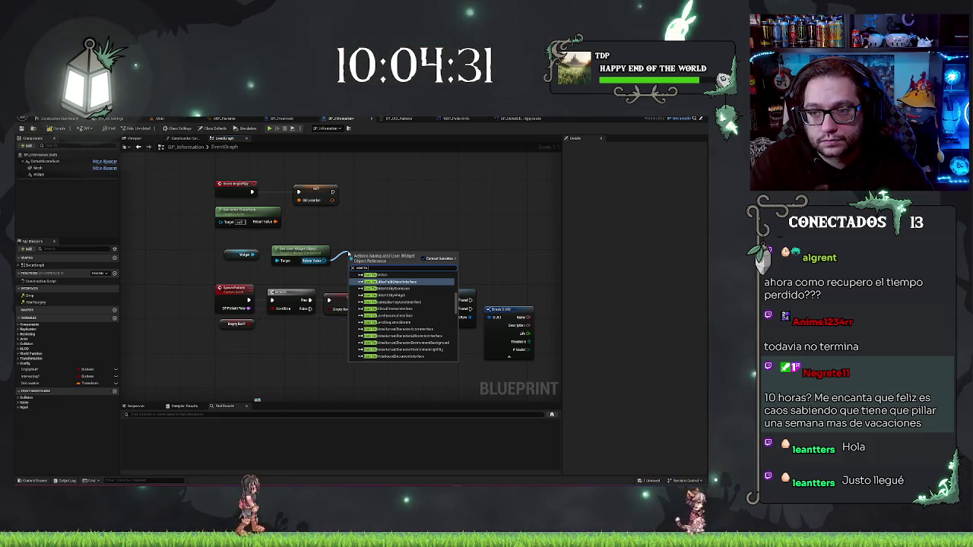
type(" wbp")
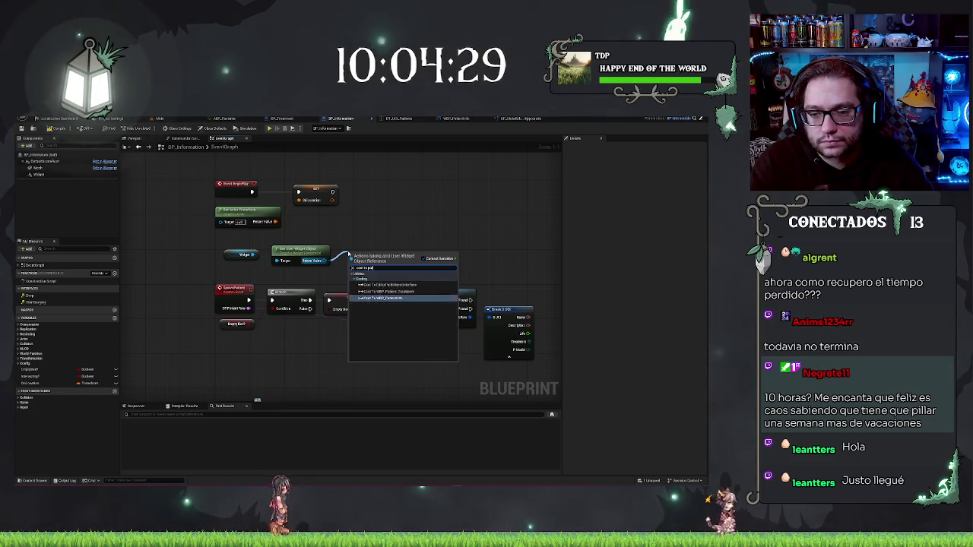
key("Return")
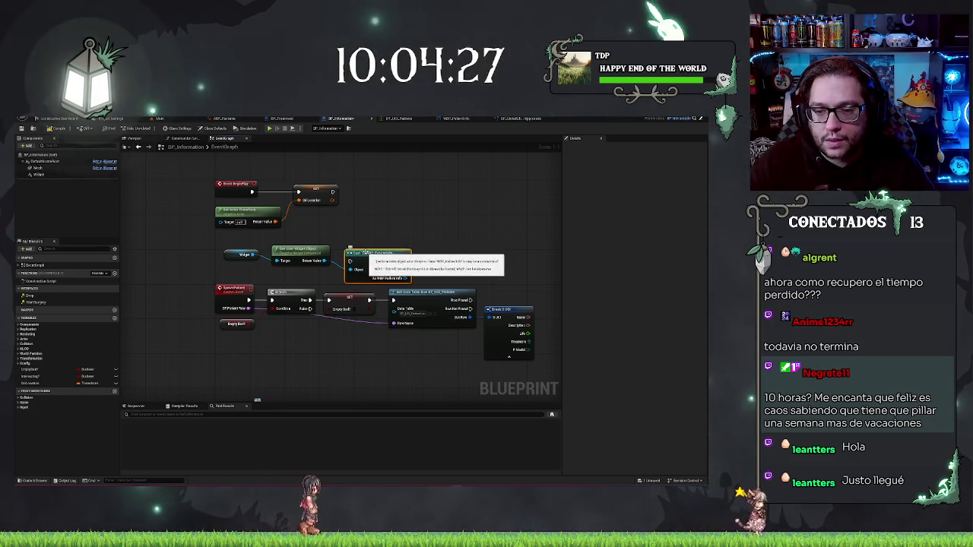
Step: Shift the widget, getter and cast nodes and add a Set Visibility node after the cast
right_click(350, 250)
left_click(224, 248)
mouse_move(224, 248)
left_mouse_down()
mouse_move(416, 274)
mouse_move(362, 248)
mouse_move(344, 219)
left_mouse_up()
type("pl")
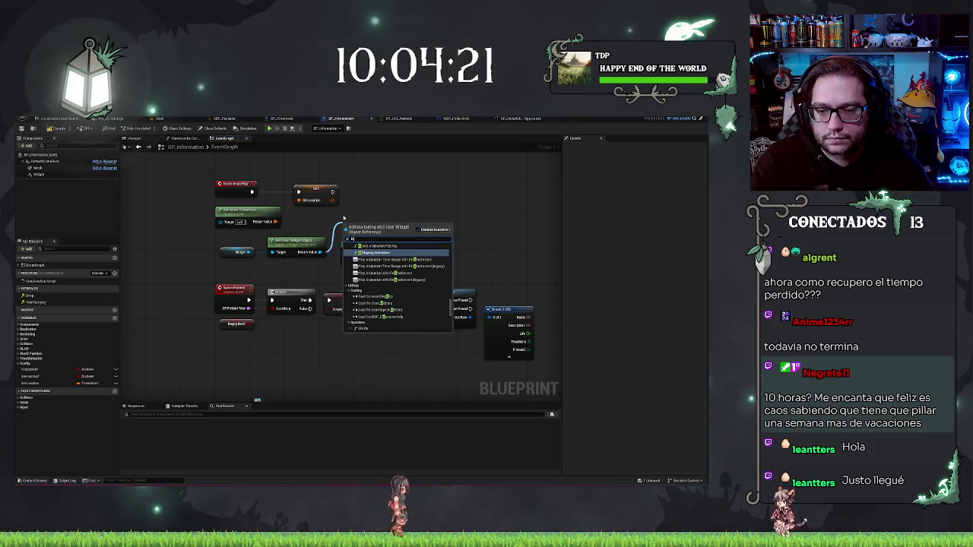
key("BackSpace")
key("BackSpace")
type("set vis")
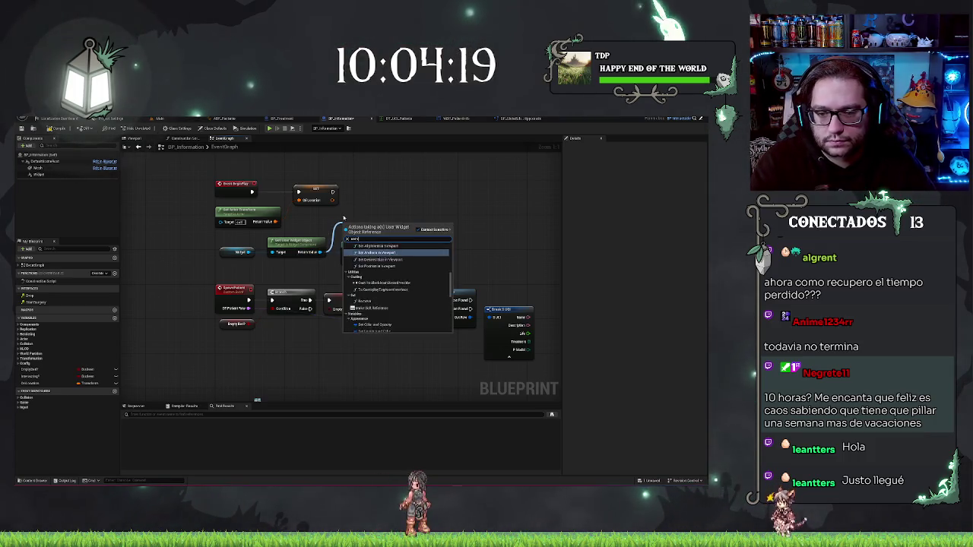
key("Return")
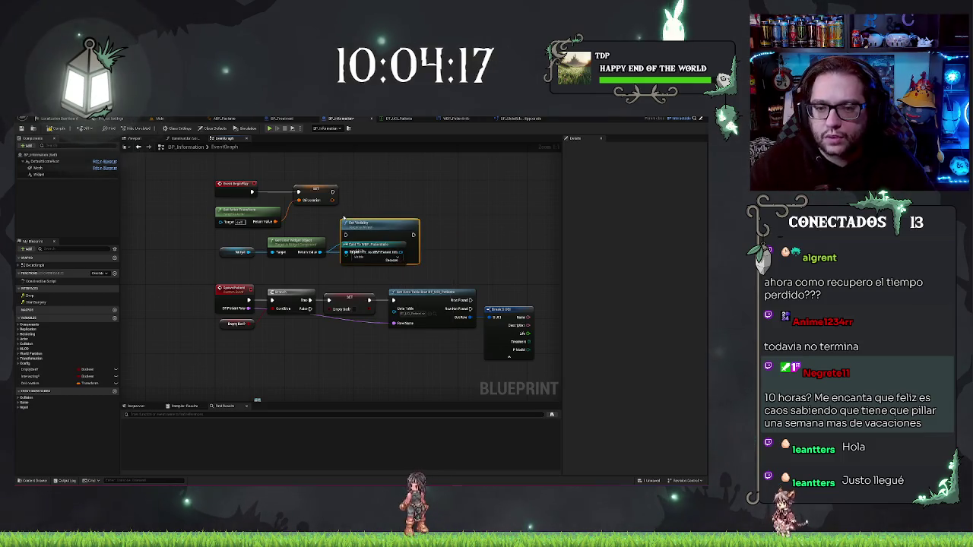
Step: Set the Set Visibility node to Hidden and return to the Main level editor
left_click_drag(370, 222, 379, 179)
left_click(369, 214)
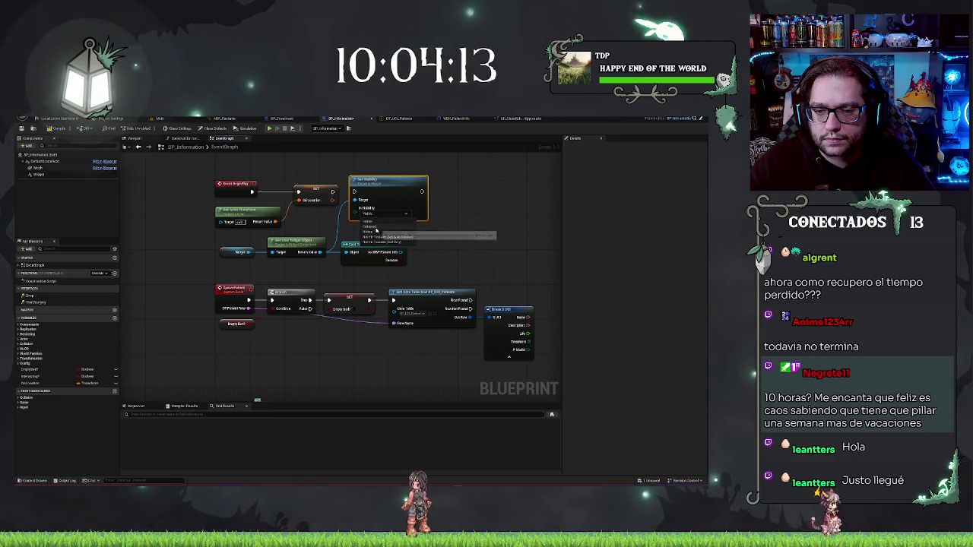
left_click(376, 231)
left_click_drag(351, 199, 345, 196)
left_click(322, 169)
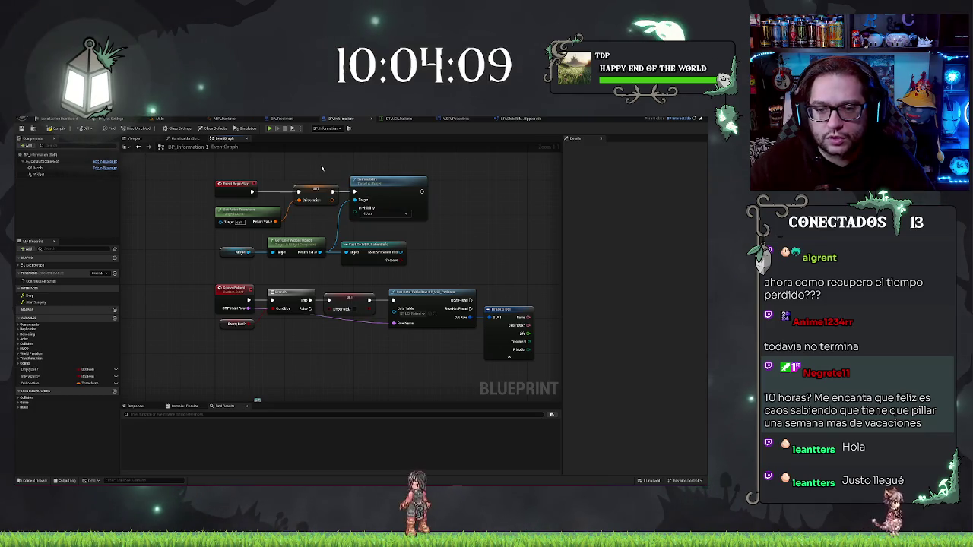
left_click(162, 120)
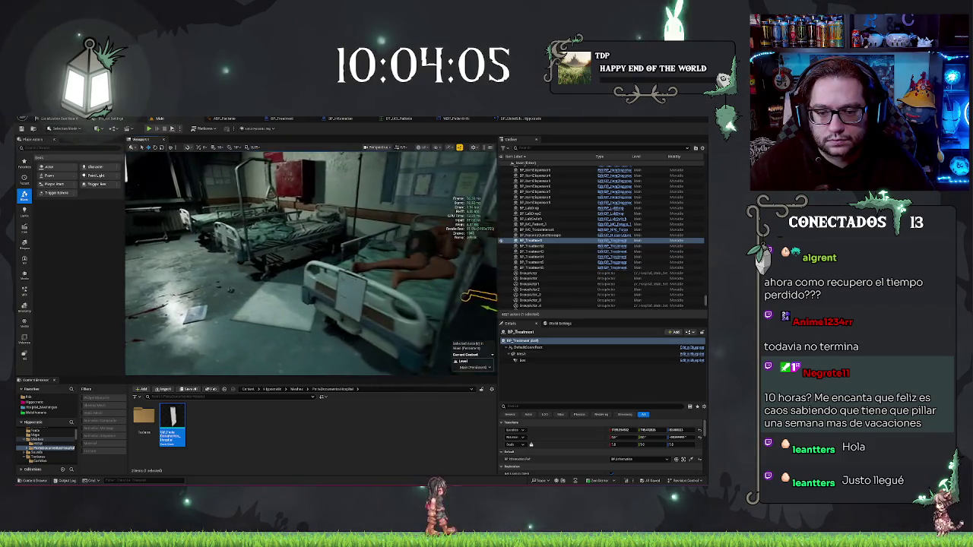
Step: Playtest the level, picking up and putting down the patient clipboard, then stop play
right_click(323, 347)
key("Escape")
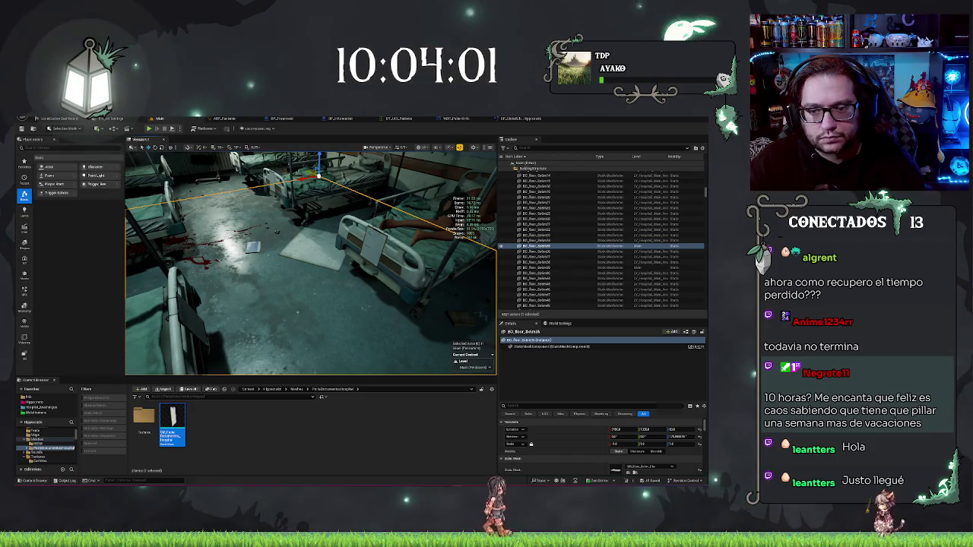
left_click(310, 263)
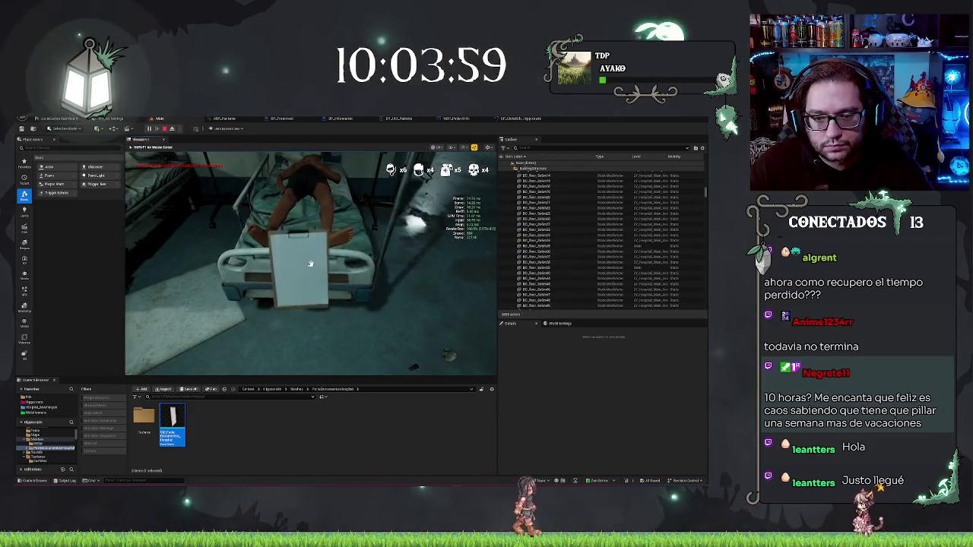
left_click(310, 263)
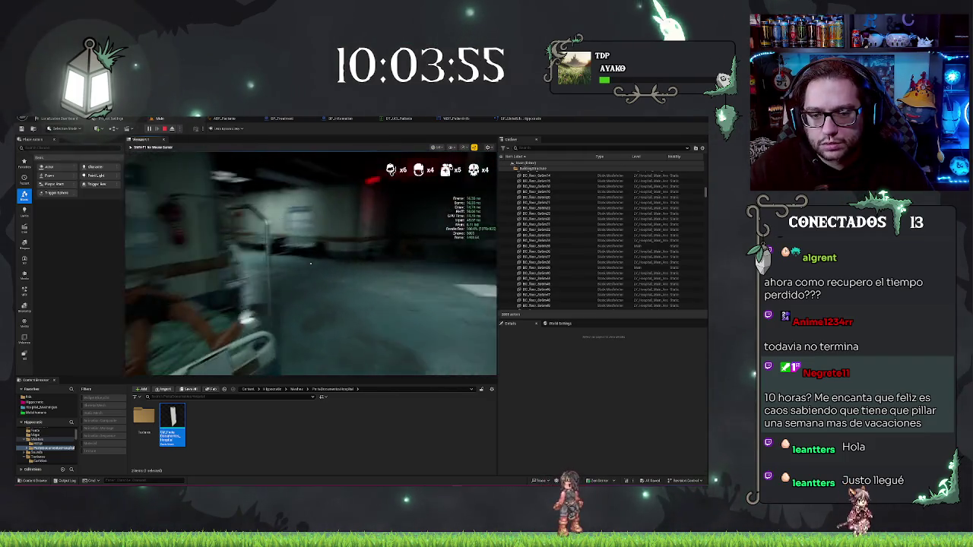
key("Escape")
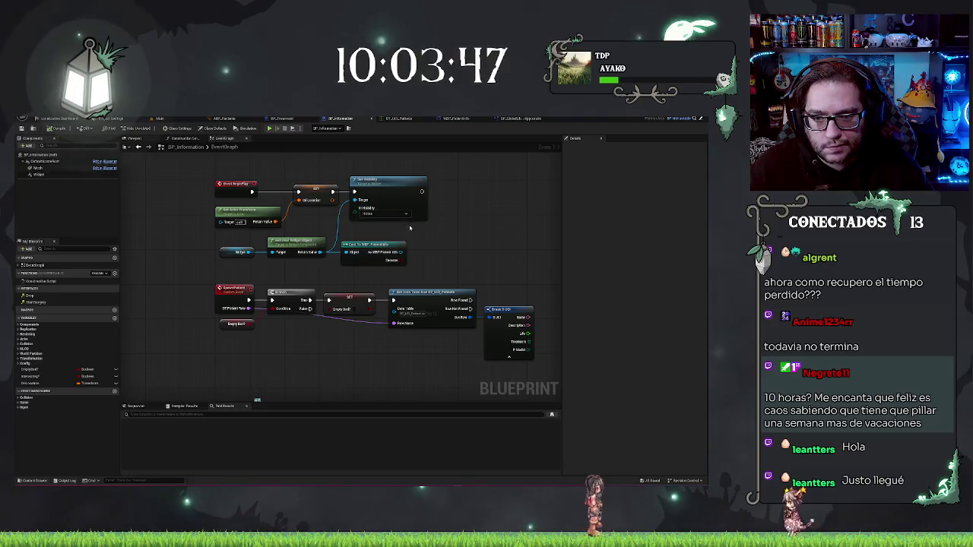
left_click_drag(419, 252, 430, 249)
Step: Promote the cast widget to a WidgetInfoRef variable and place its SET beside Set Visibility
type("setp")
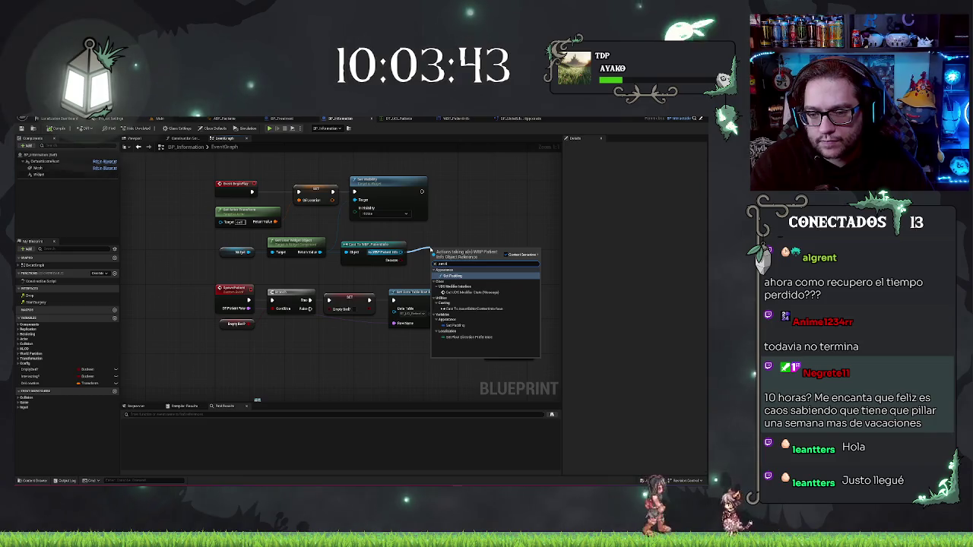
key("BackSpace")
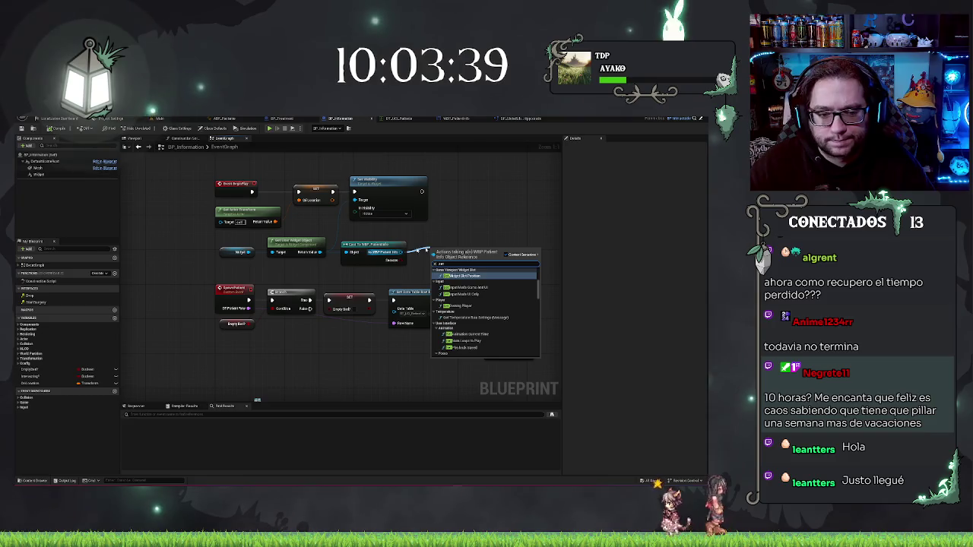
left_click(486, 275)
left_click_drag(471, 308, 487, 312)
left_click(486, 275)
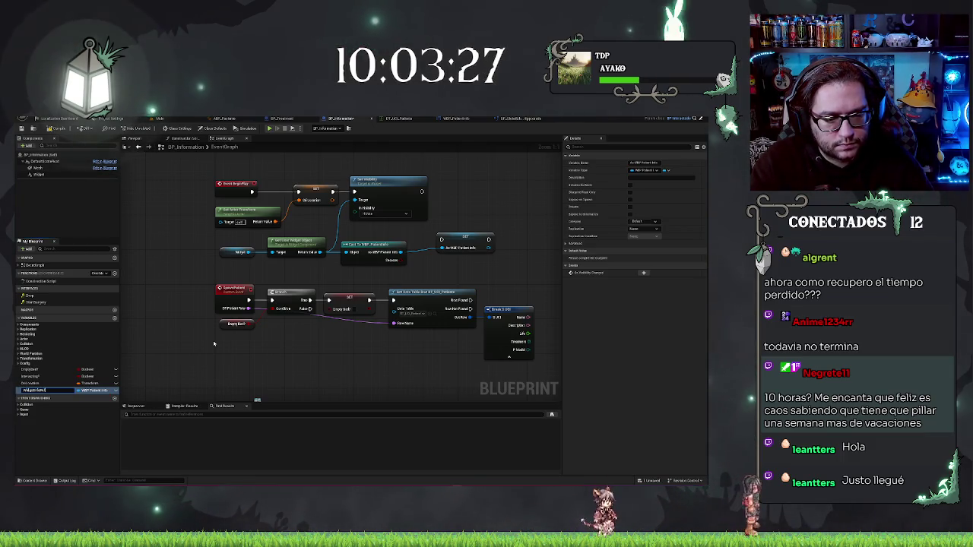
key("Return")
left_click_drag(460, 238, 462, 193)
left_click(514, 239)
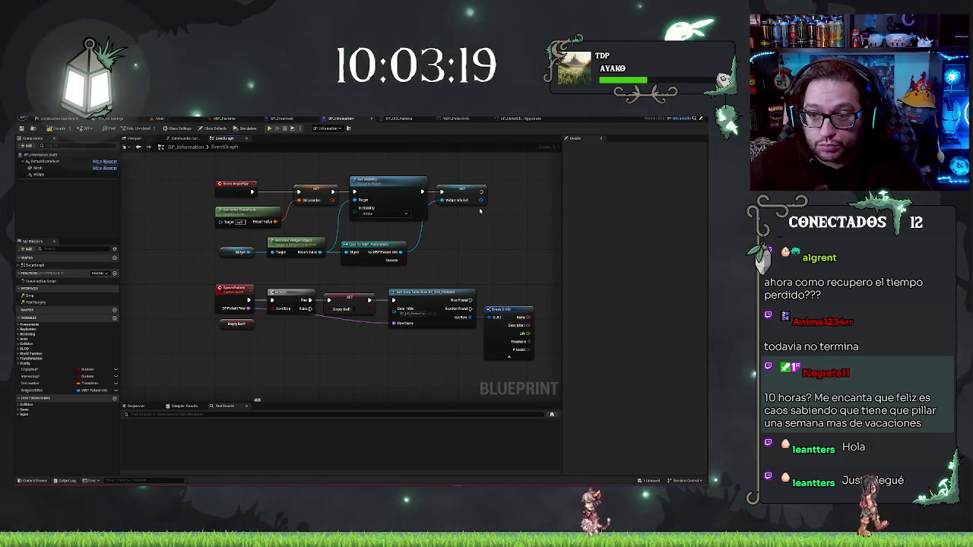
mouse_move(449, 210)
left_mouse_down()
mouse_move(430, 219)
mouse_move(446, 187)
left_mouse_up()
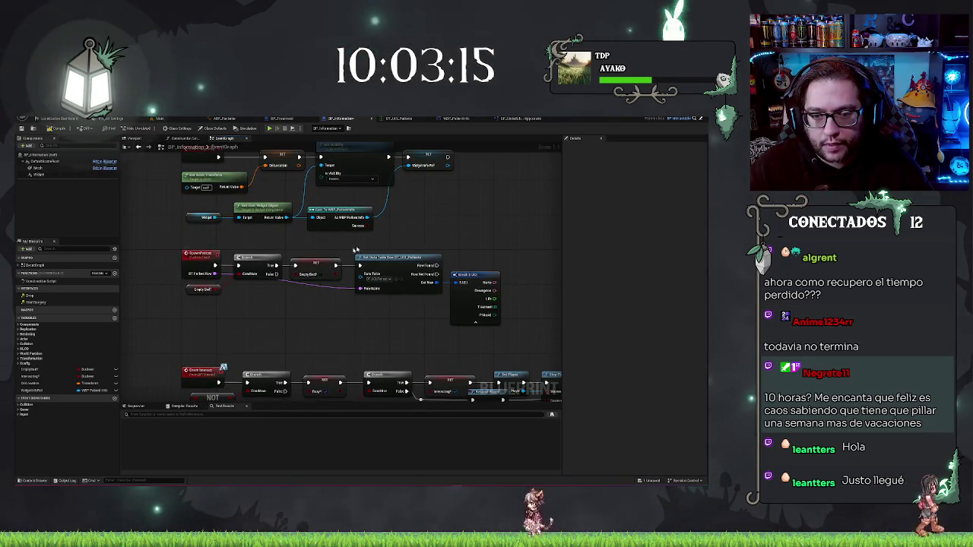
Step: Place a Widget Info Ref getter node in the graph, discarding a wrong getter
left_click_drag(368, 327, 331, 311)
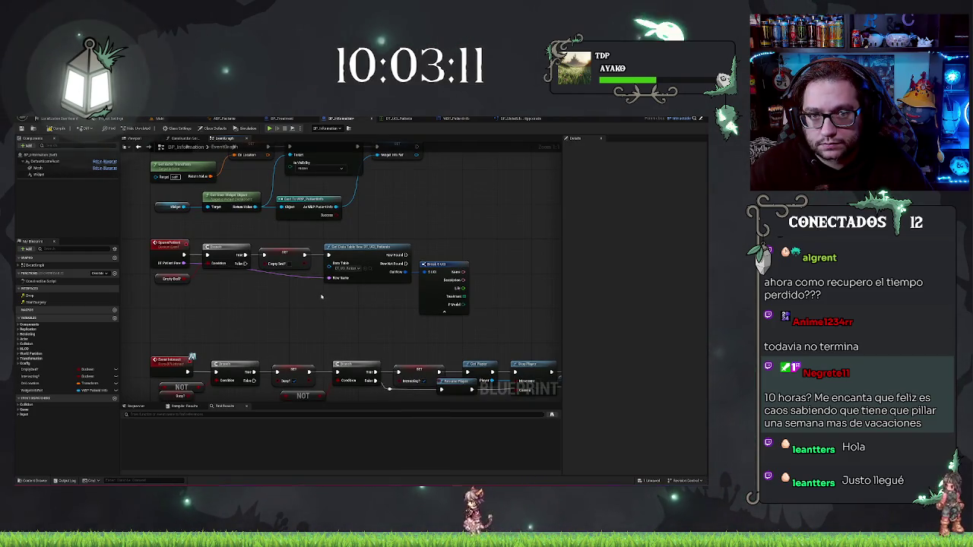
left_click_drag(321, 297, 365, 310)
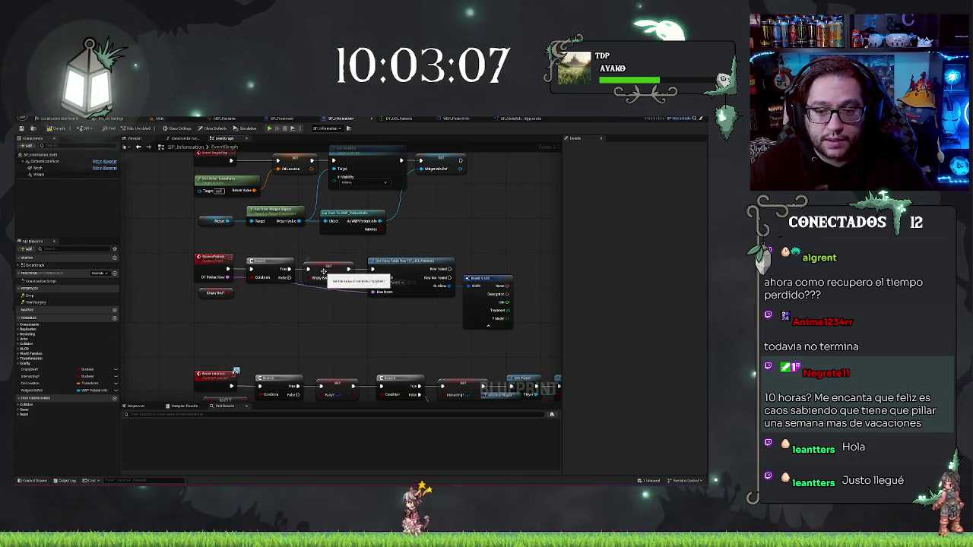
left_click_drag(435, 235, 414, 230)
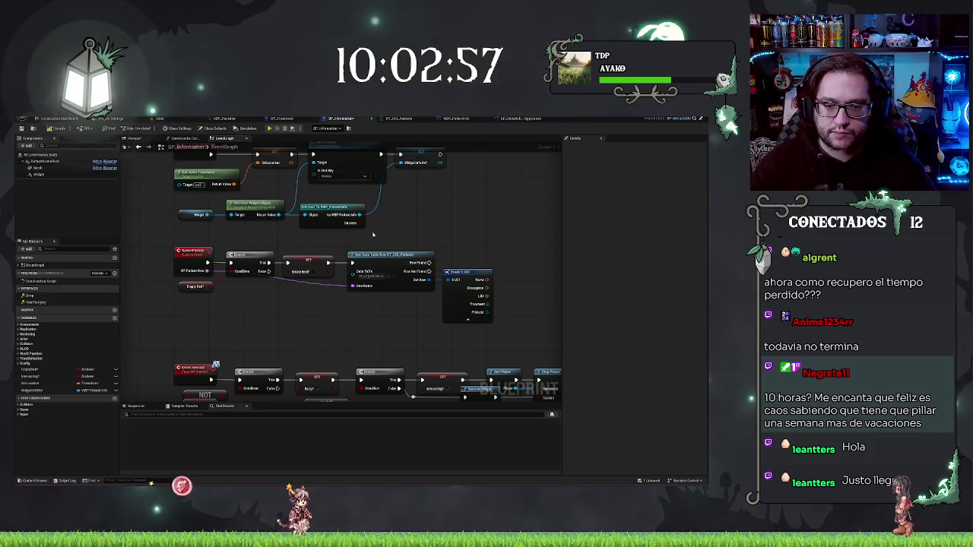
left_click_drag(262, 314, 231, 306)
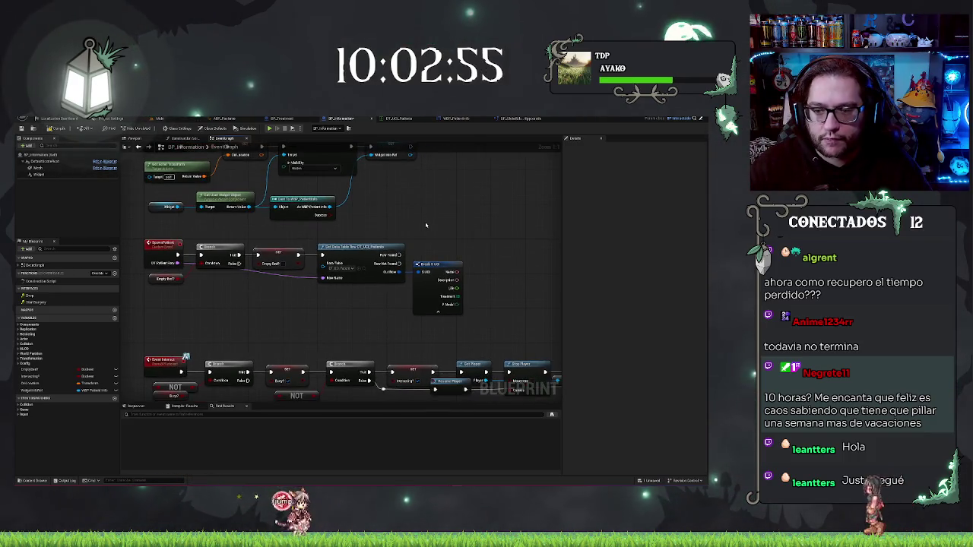
left_click_drag(424, 223, 304, 220)
mouse_move(31, 390)
left_mouse_down()
mouse_move(211, 343)
mouse_move(380, 220)
left_mouse_up()
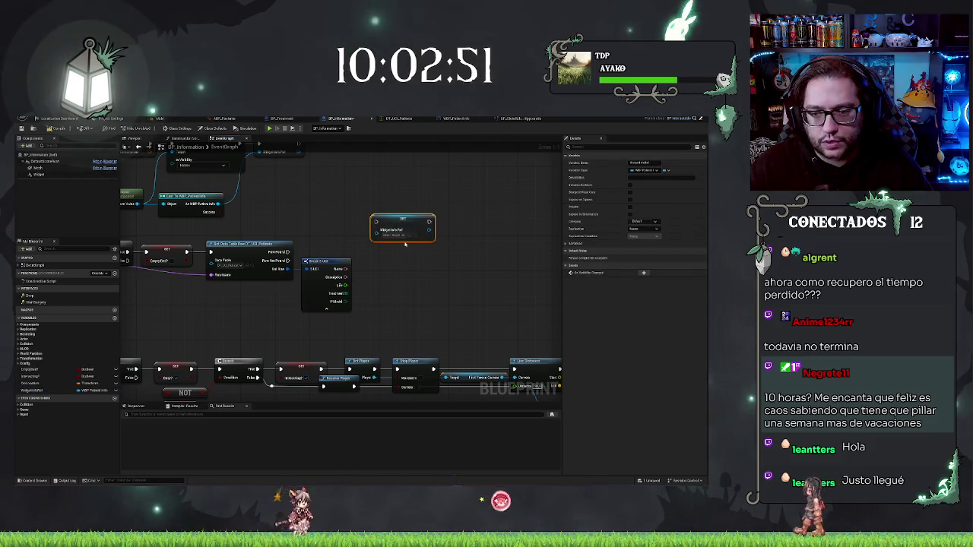
key("Delete")
mouse_move(67, 388)
left_mouse_down()
mouse_move(397, 224)
mouse_move(436, 223)
left_mouse_up()
type("set timer")
key("BackSpace")
key("BackSpace")
key("BackSpace")
type("tool")
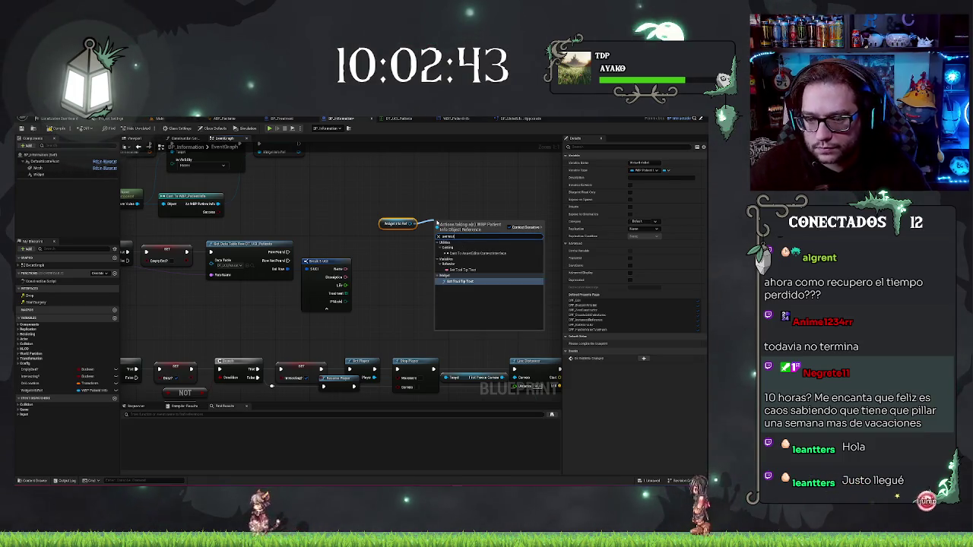
key("Escape")
Step: Get the P_Name text element from Widget Info Ref and open the WBP_PatientInfo designer
left_click_drag(414, 224, 428, 212)
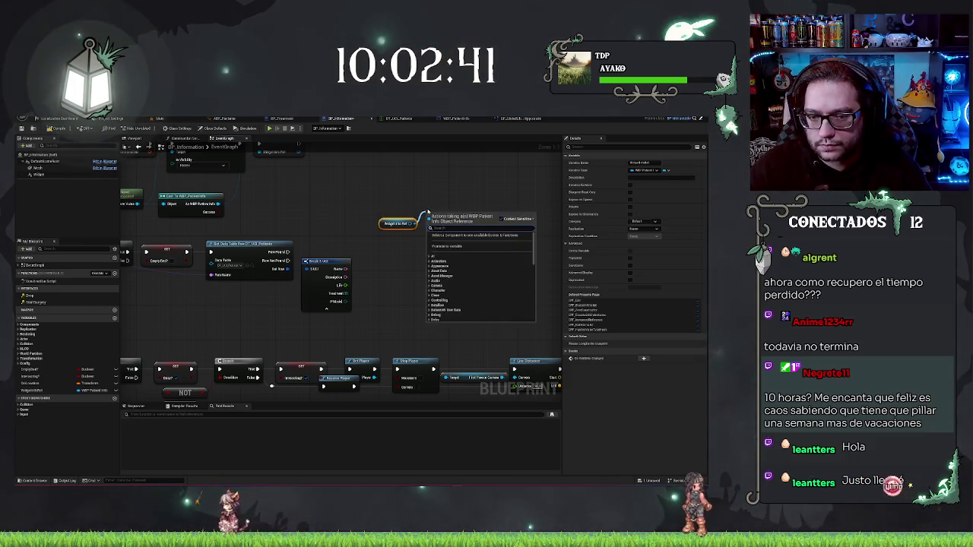
type("get")
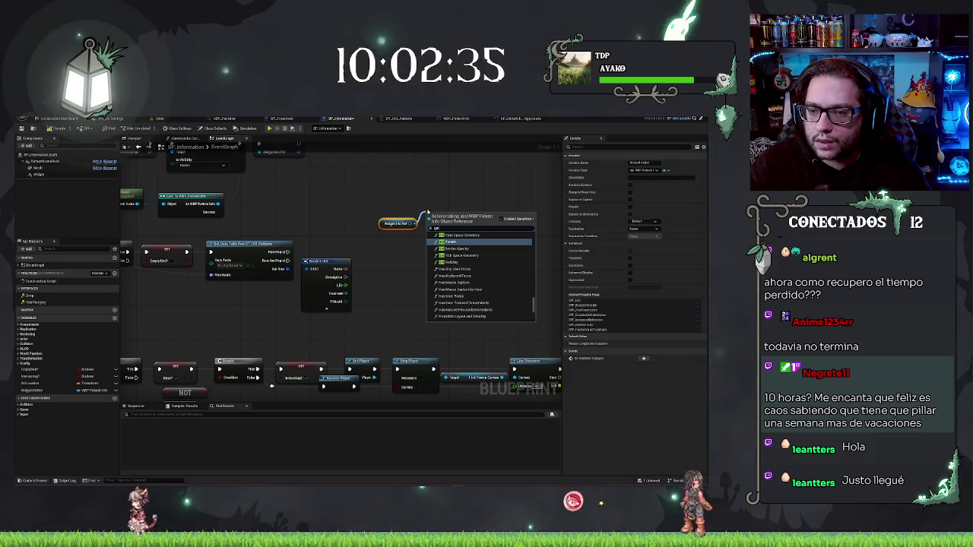
type("name")
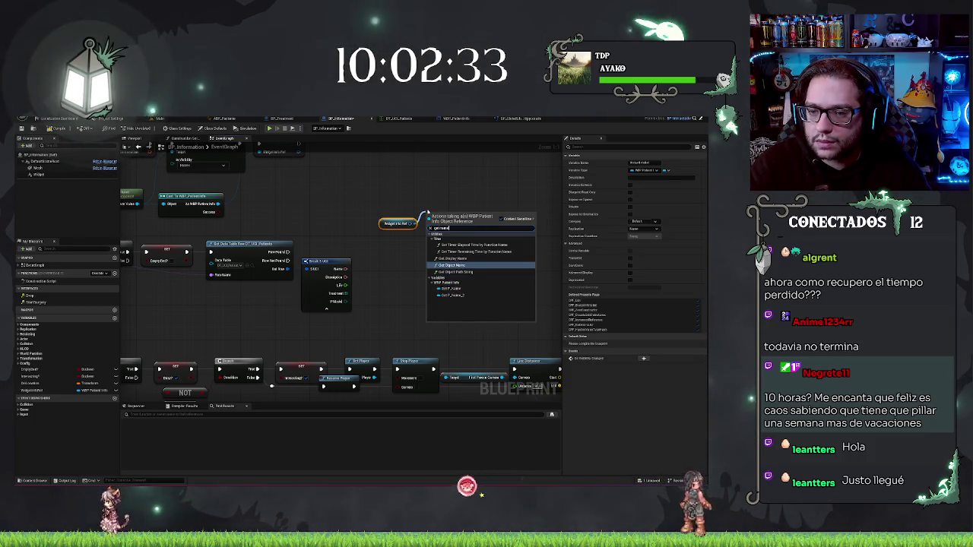
key("Down")
key("Down")
key("Down")
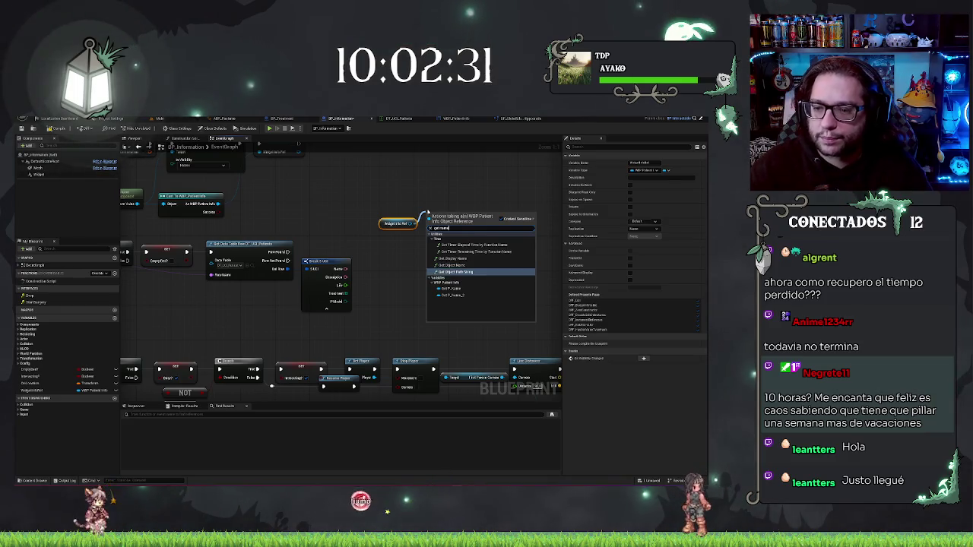
key("Return")
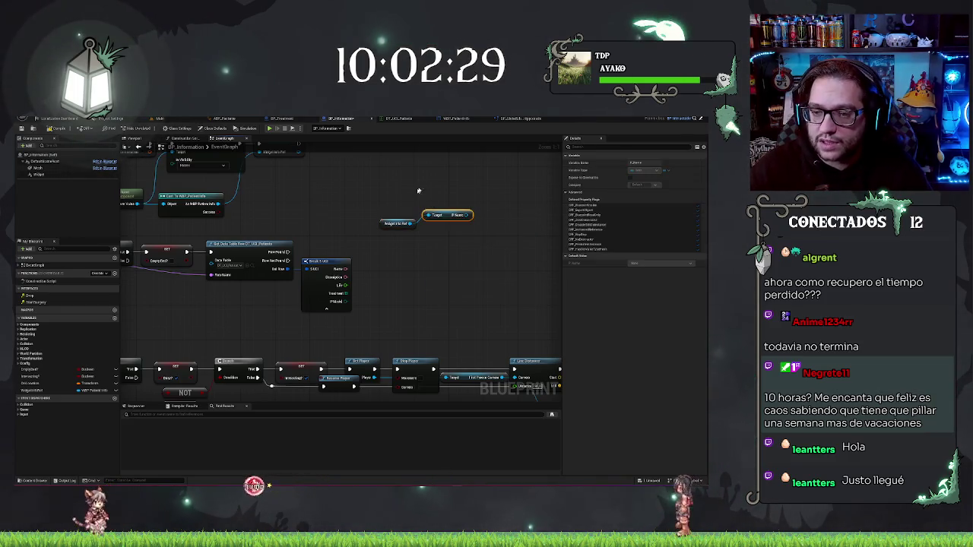
left_click(471, 118)
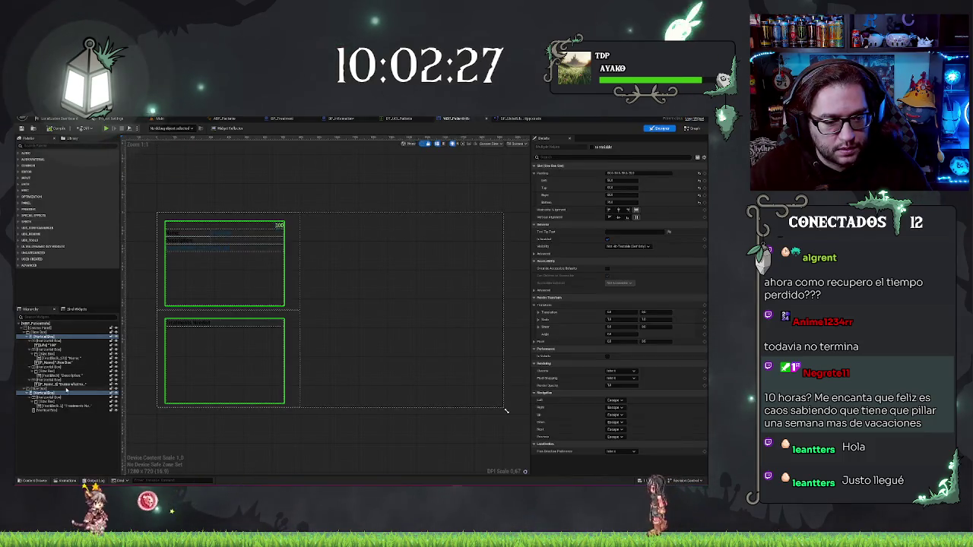
left_click(67, 362)
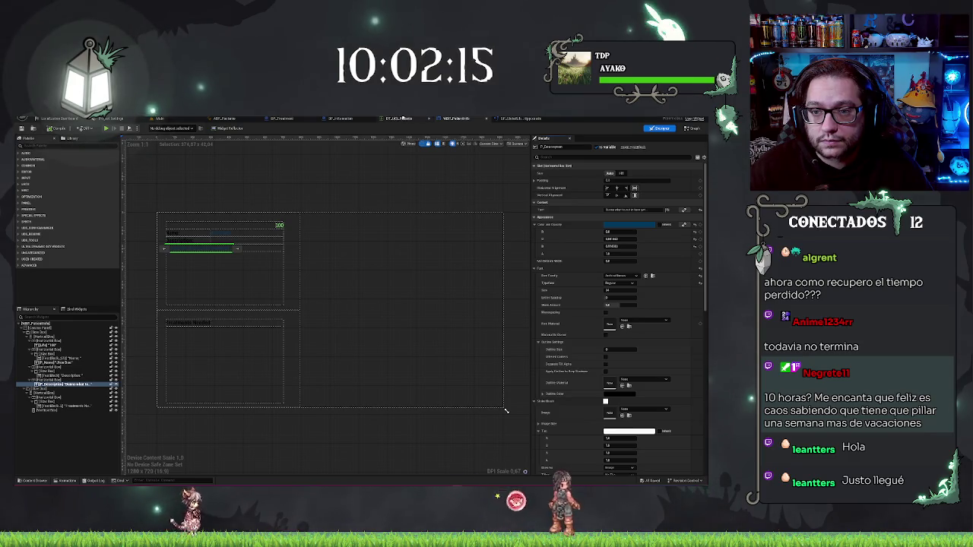
left_click(352, 119)
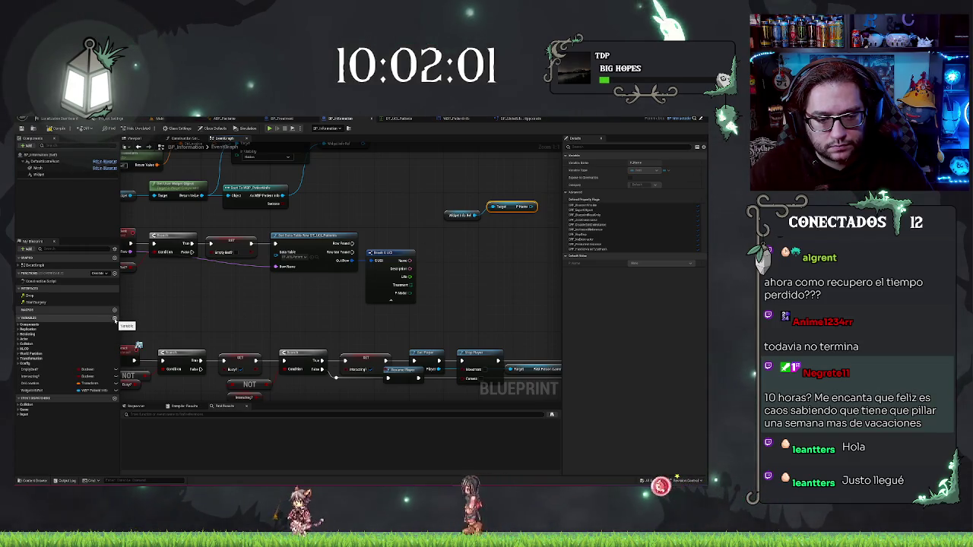
Step: Add a float variable ThisPatientLife and place its Set node in the graph
left_click(114, 318)
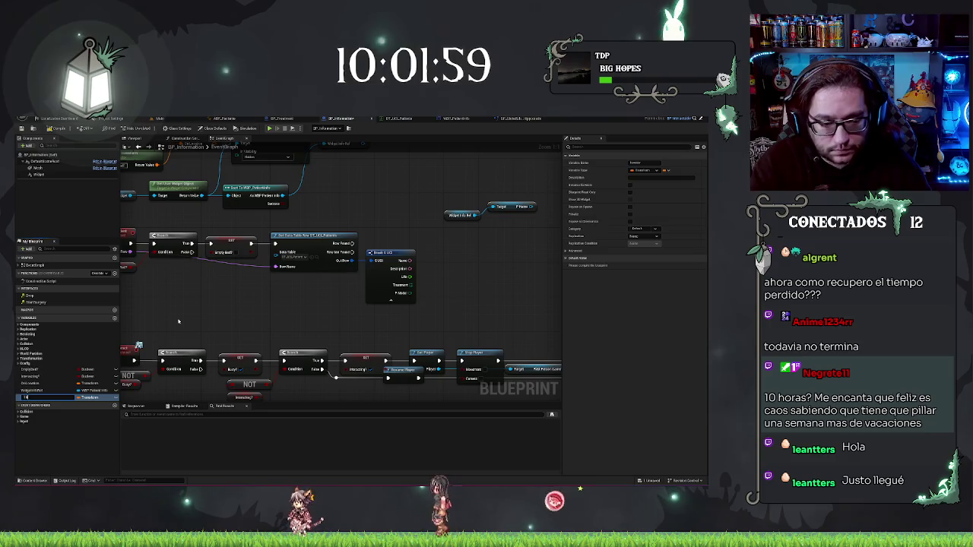
type("Is")
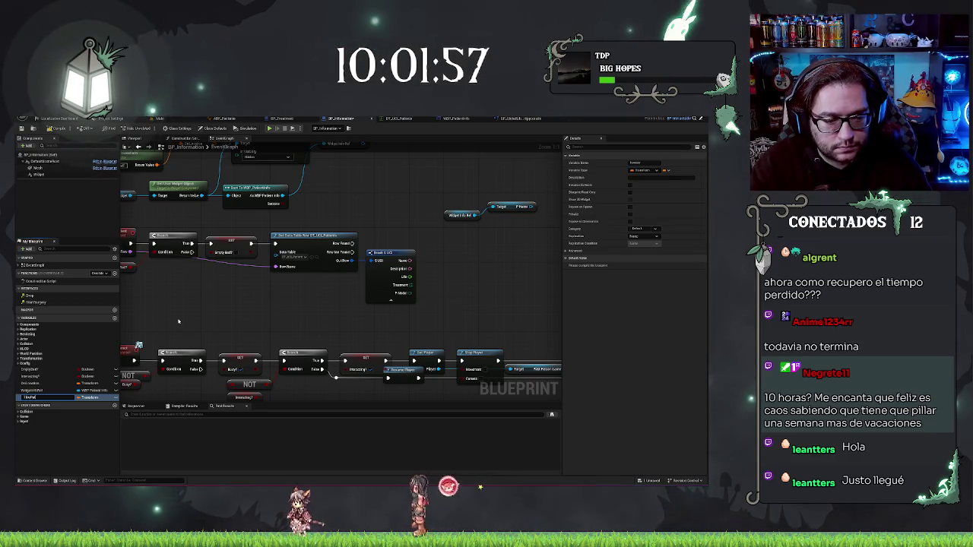
type("Pat")
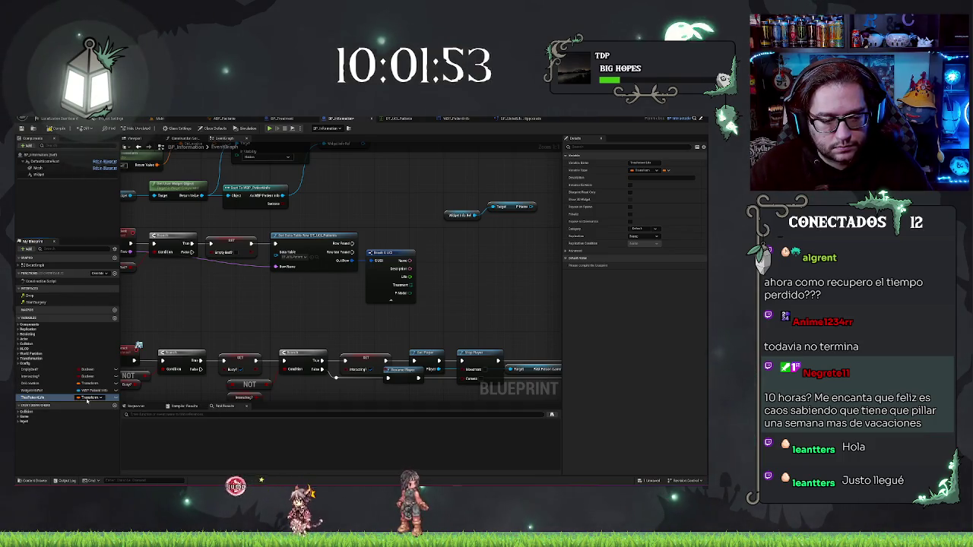
left_click(89, 397)
left_click(97, 317)
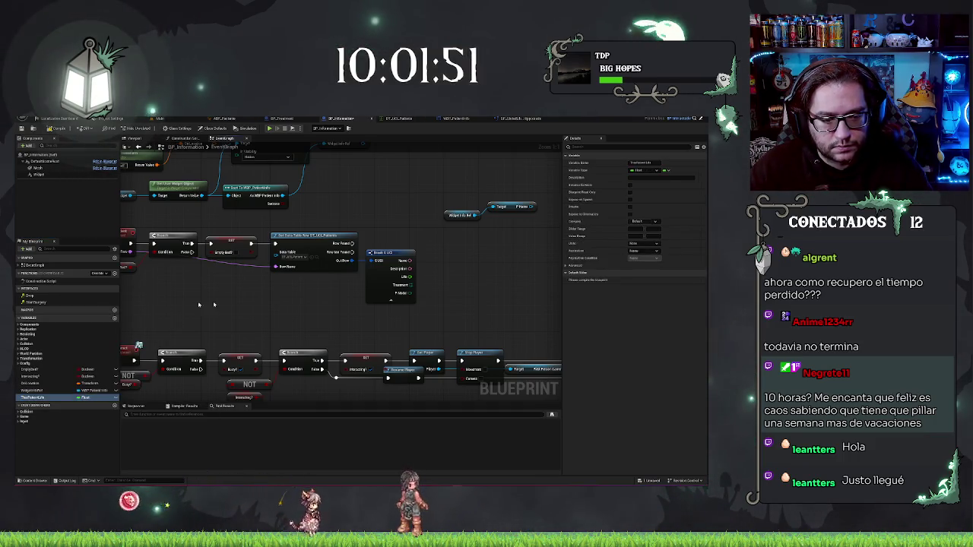
left_click_drag(35, 398, 454, 269)
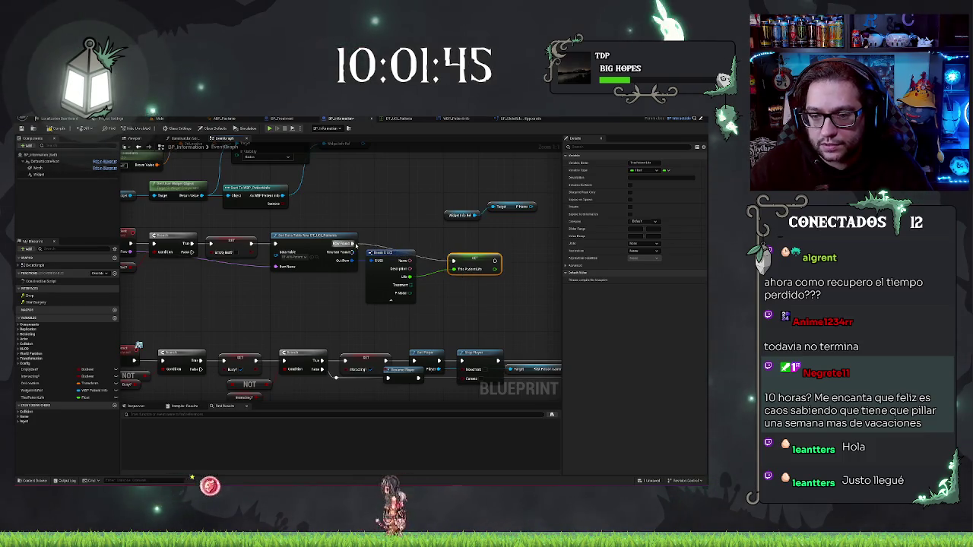
Step: Add a SetText node targeting the widget's P Name text element
left_click_drag(404, 224, 335, 222)
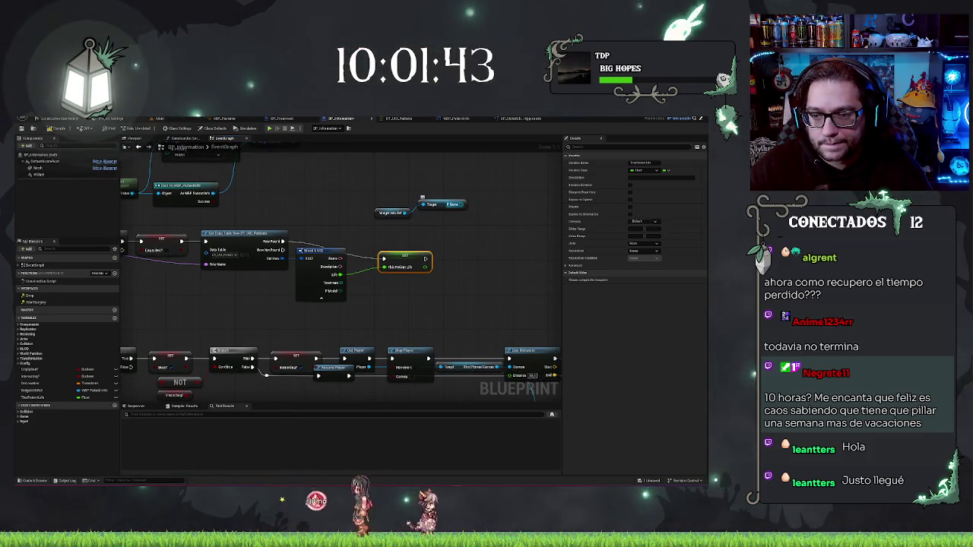
left_click_drag(463, 205, 469, 191)
type("set text")
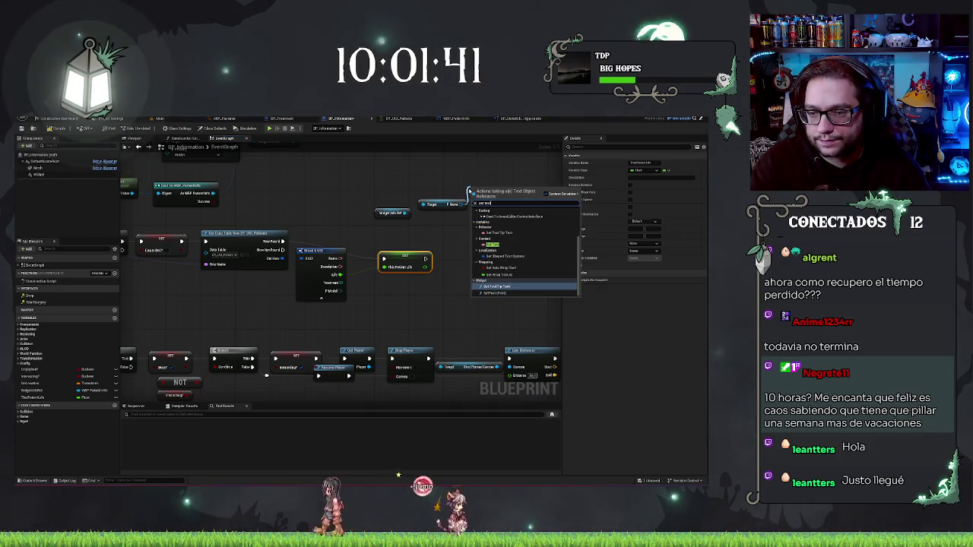
left_click(496, 293)
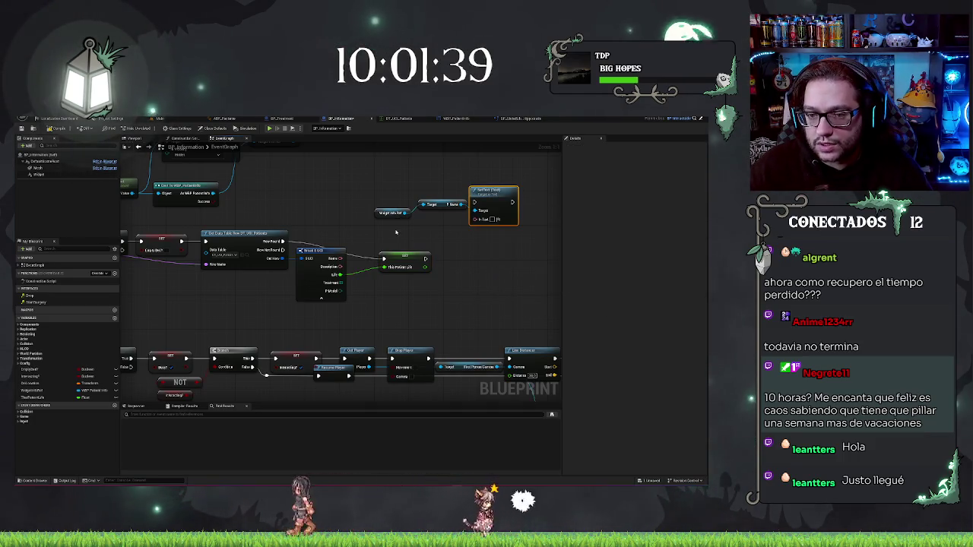
Step: Get P Description, duplicate the SetText node and wire the description into the copy
left_click_drag(404, 213, 424, 222)
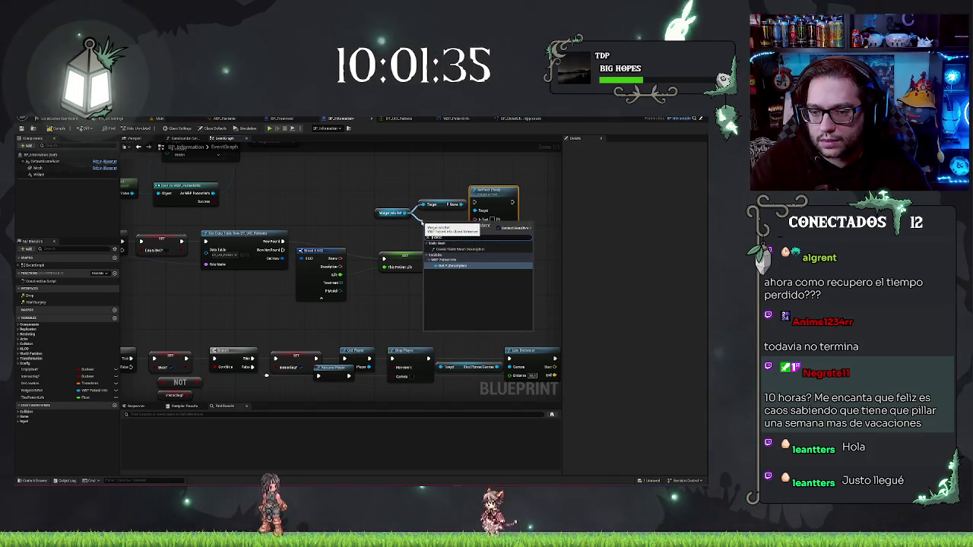
key("Return")
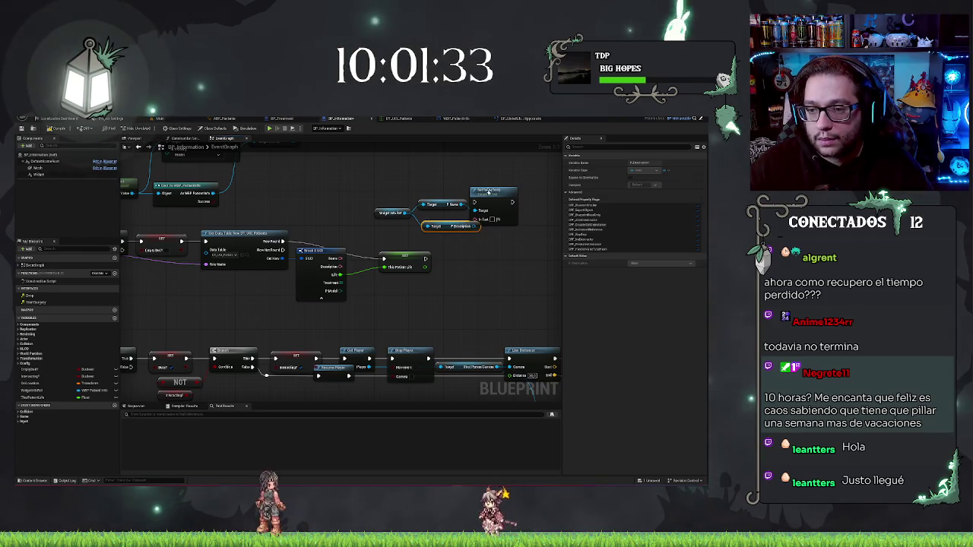
left_click(474, 222)
key("ctrl+c")
key("ctrl+v")
mouse_move(474, 227)
left_mouse_down()
mouse_move(502, 262)
mouse_move(473, 282)
left_mouse_up()
left_click_drag(340, 268, 483, 220)
left_click(335, 263)
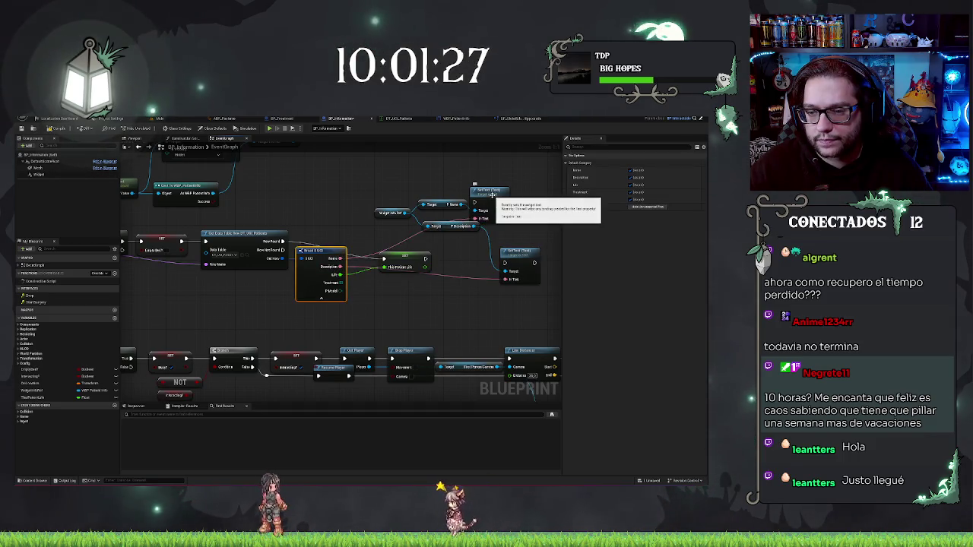
Step: Rearrange the nodes and chain the second SetText after the first
left_click_drag(413, 259, 387, 240)
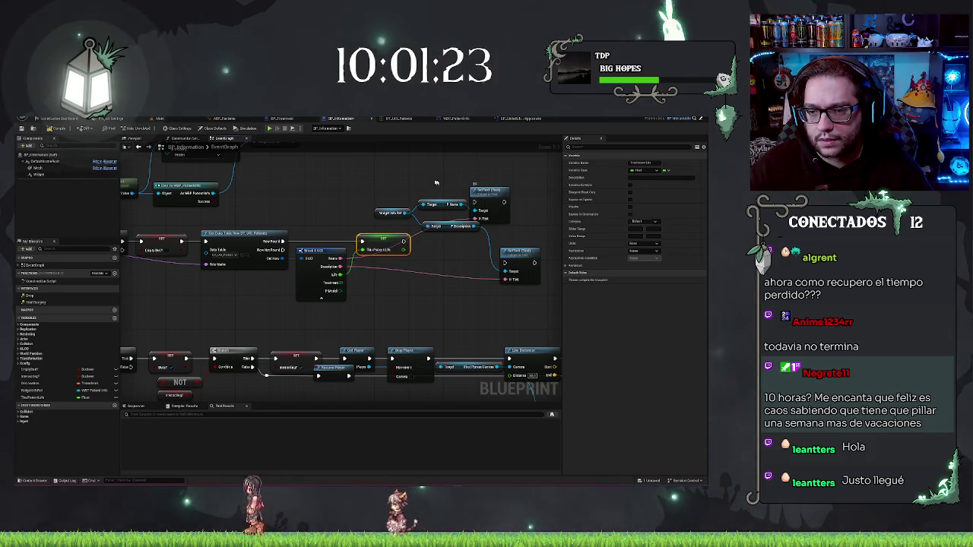
left_click_drag(422, 191, 358, 188)
left_click_drag(432, 190, 448, 181)
left_click_drag(308, 206, 532, 202)
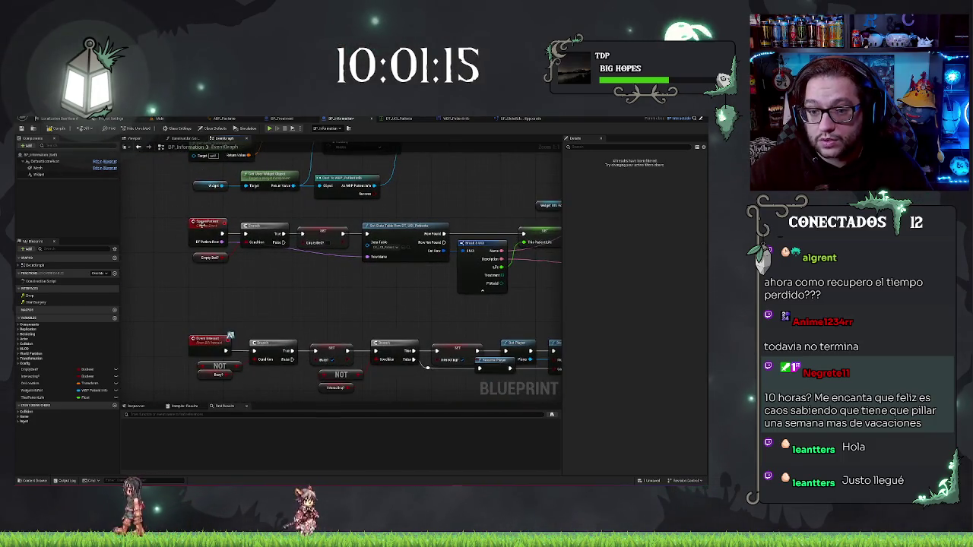
left_click_drag(447, 244, 223, 244)
left_click_drag(446, 243, 239, 261)
mouse_move(303, 246)
left_mouse_down()
mouse_move(365, 177)
mouse_move(305, 189)
left_mouse_up()
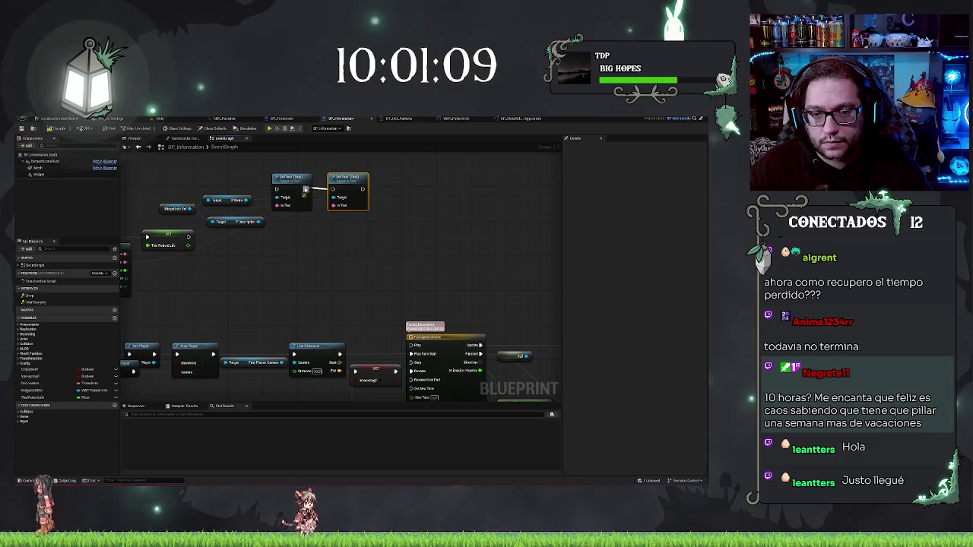
left_click_drag(363, 188, 378, 190)
type("timer")
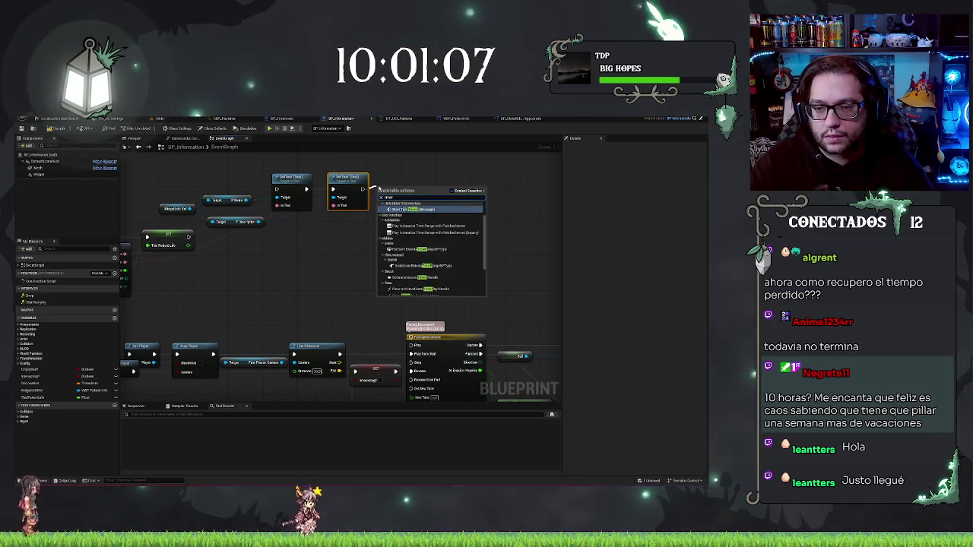
scroll(423, 257, "down", 3)
scroll(423, 258, "down", 1)
scroll(429, 278, "down", 1)
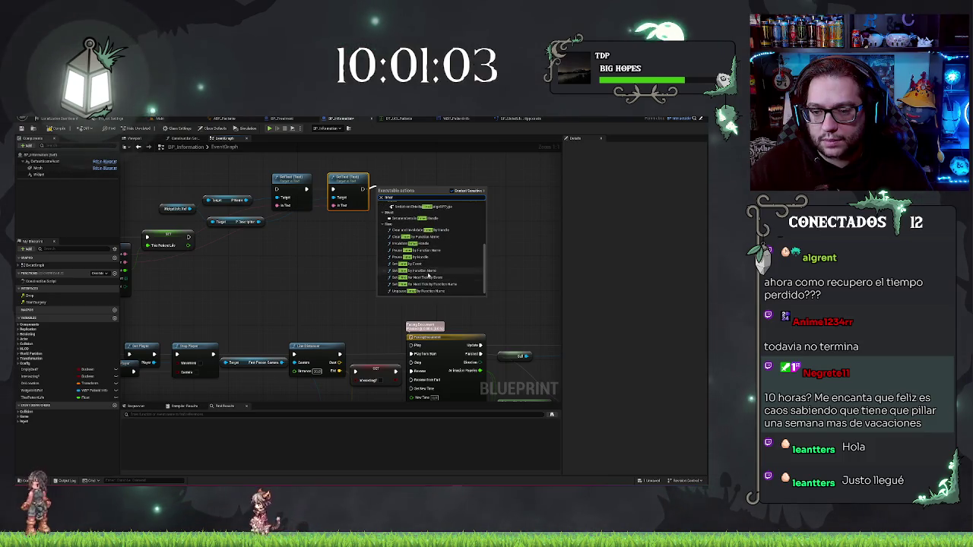
left_click(426, 271)
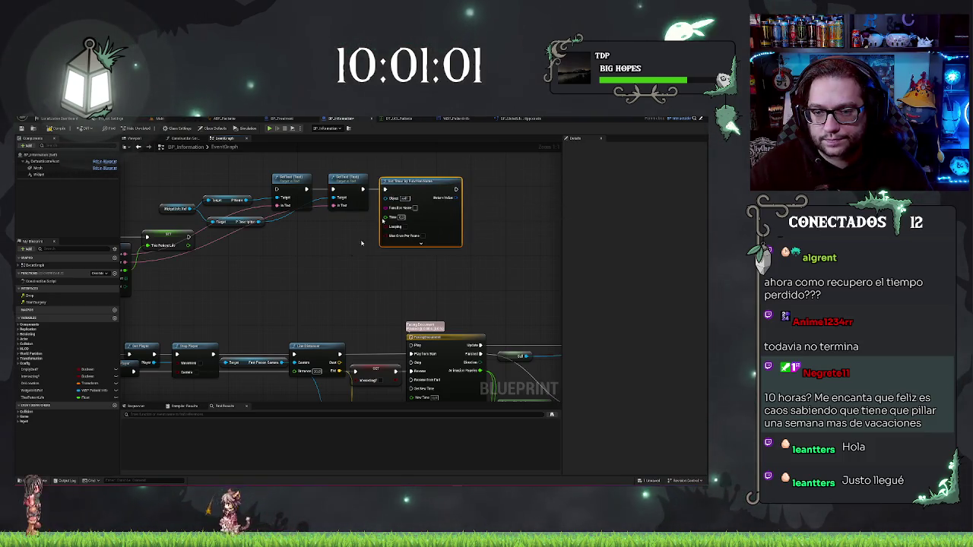
left_click_drag(362, 243, 406, 234)
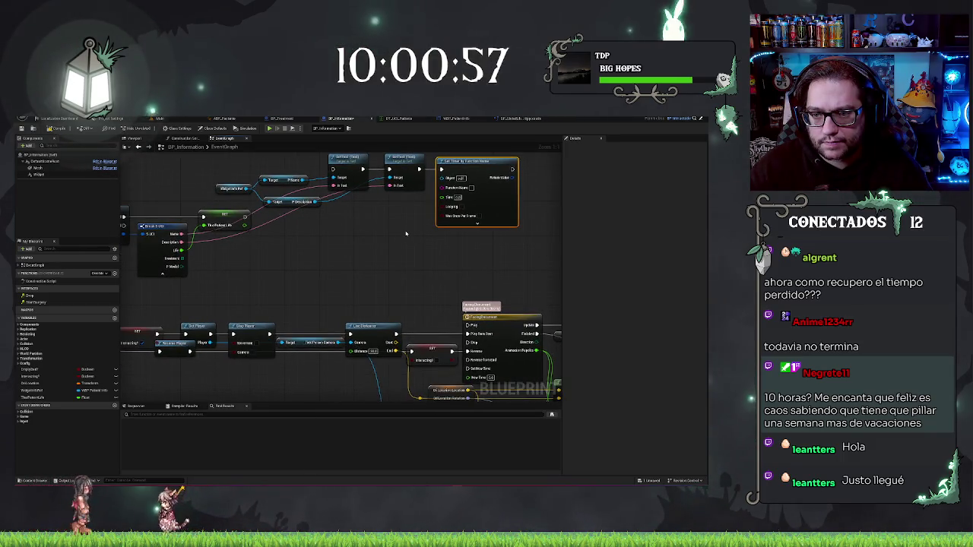
left_click(378, 235)
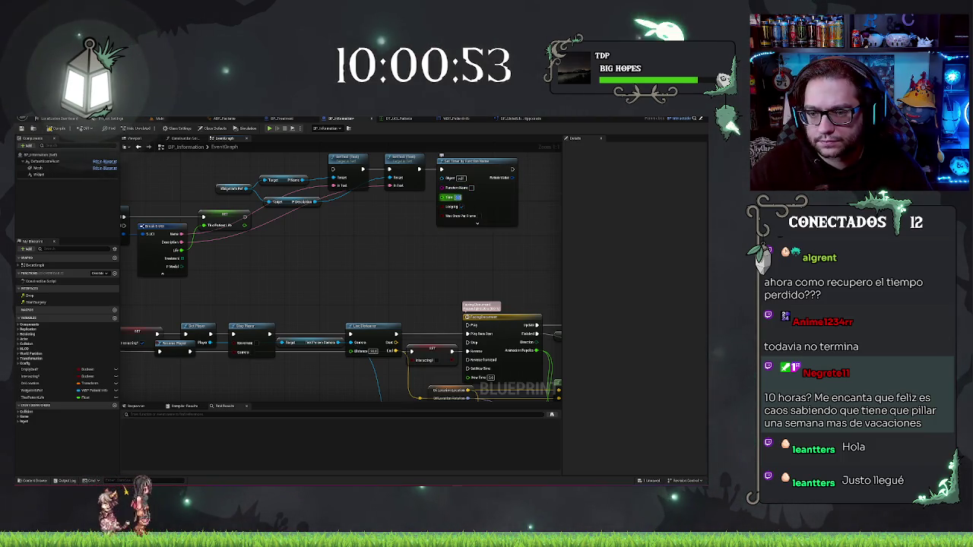
left_click_drag(382, 219, 341, 291)
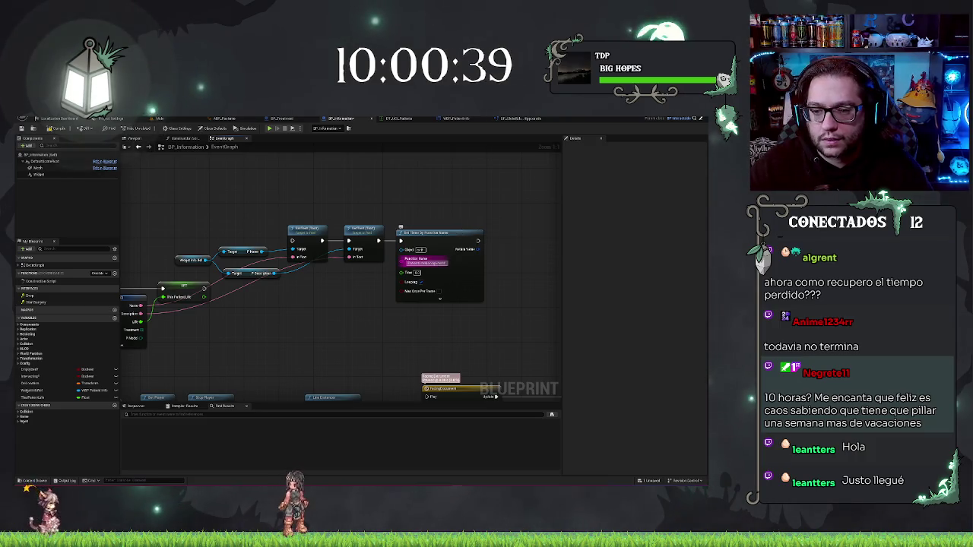
scroll(456, 244, "down", 5)
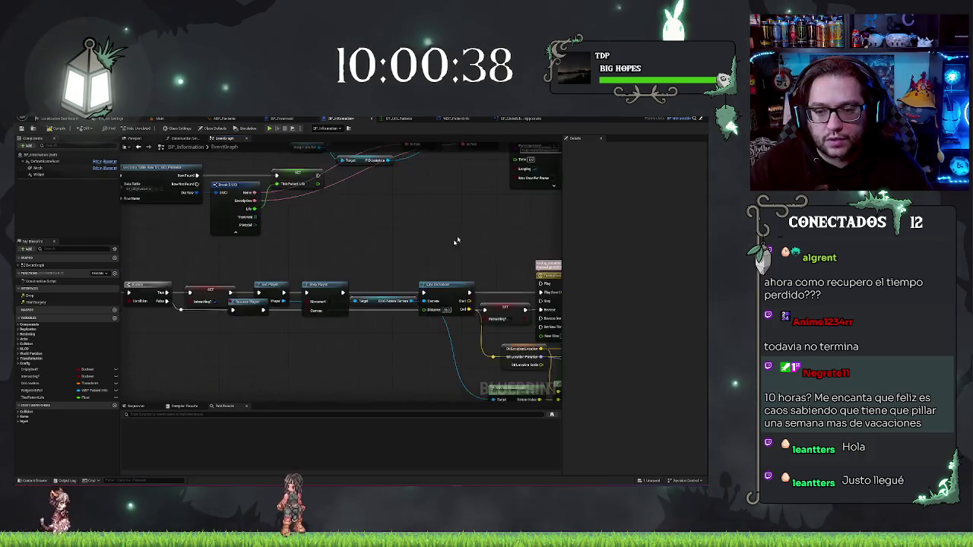
Step: Add a Custom Event node to the BP_Information graph and nudge it into place
right_click(373, 285)
type("custom event")
key("Return")
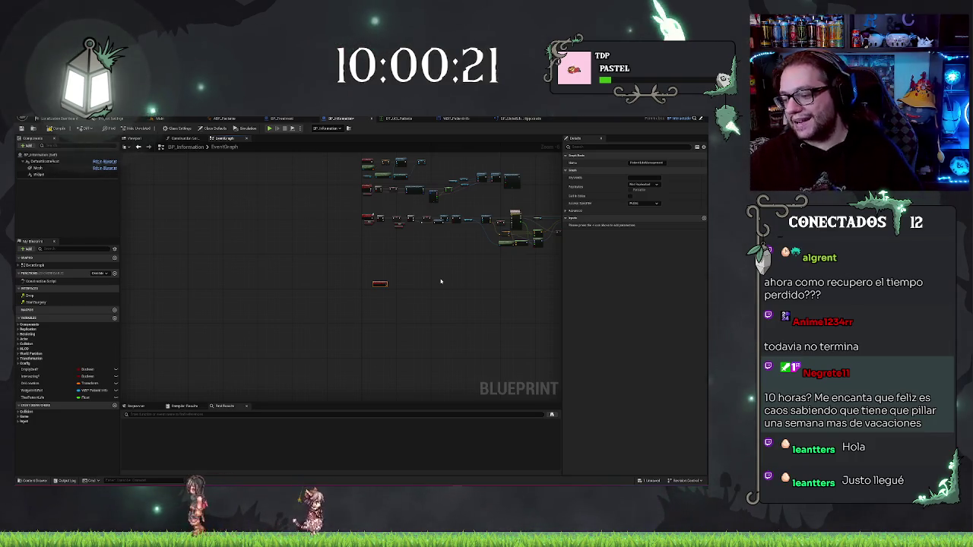
left_click_drag(374, 281, 369, 280)
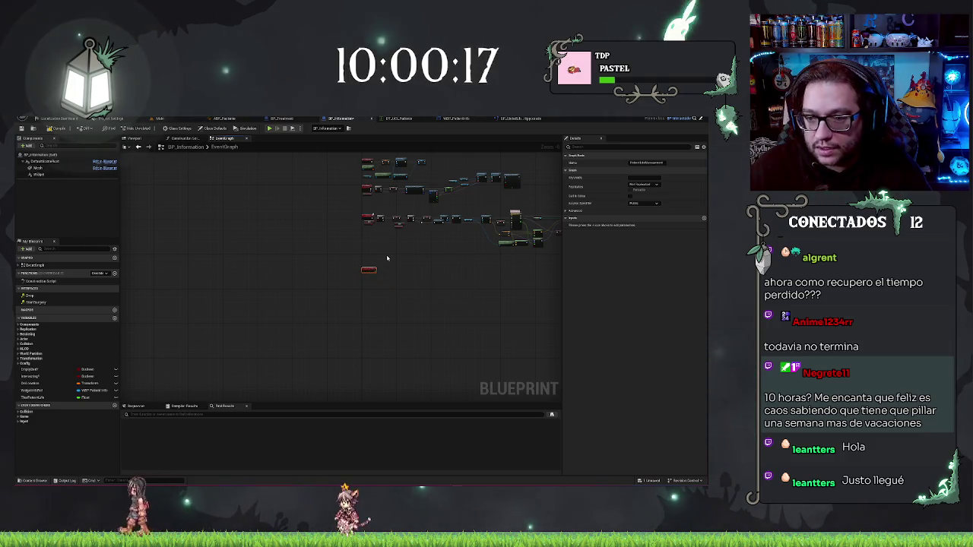
Step: Pull a wire from Widget Info Ref into empty space to list its actions
scroll(339, 224, "up", 5)
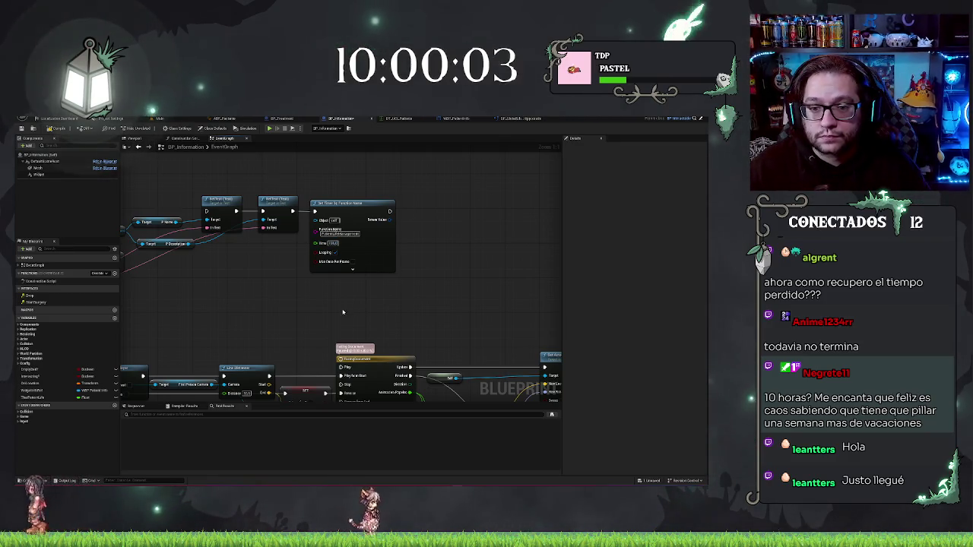
left_click_drag(330, 321, 384, 312)
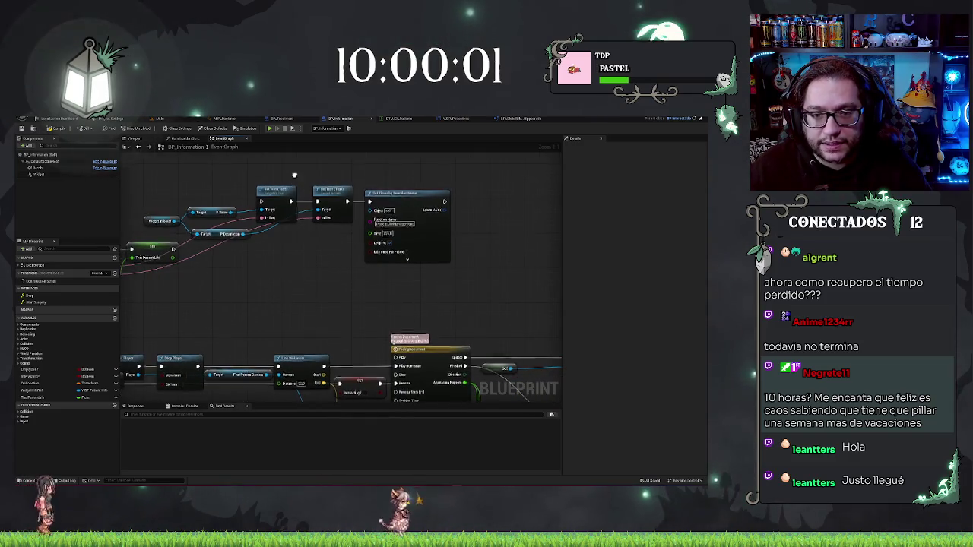
left_click_drag(176, 254, 307, 279)
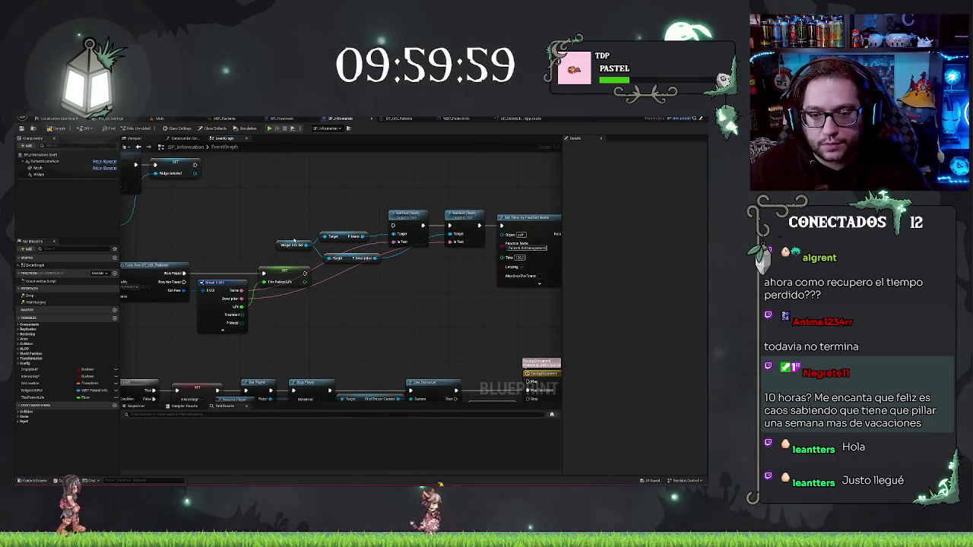
left_click_drag(307, 245, 343, 283)
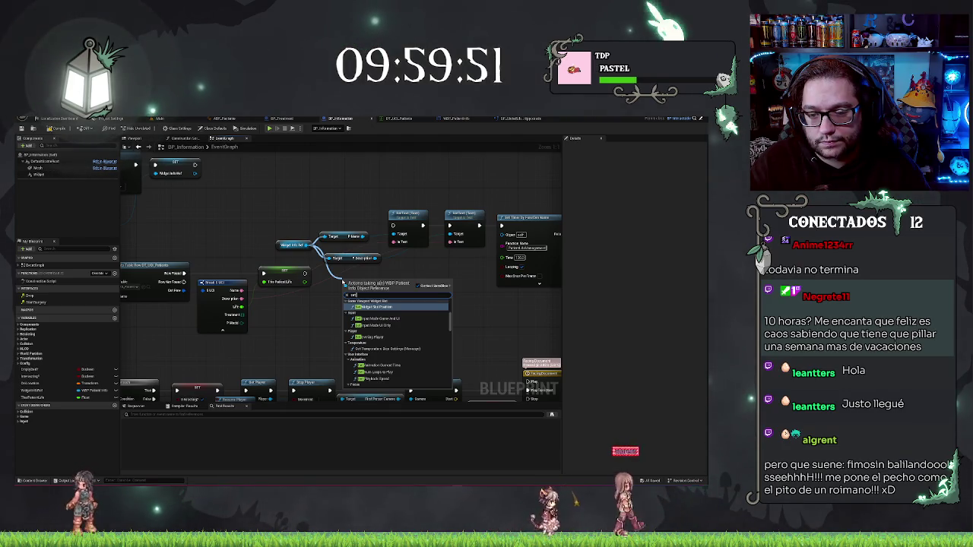
Step: Try adding a Make Vector node from the patient life pin, then cancel it
scroll(385, 347, "down", 10)
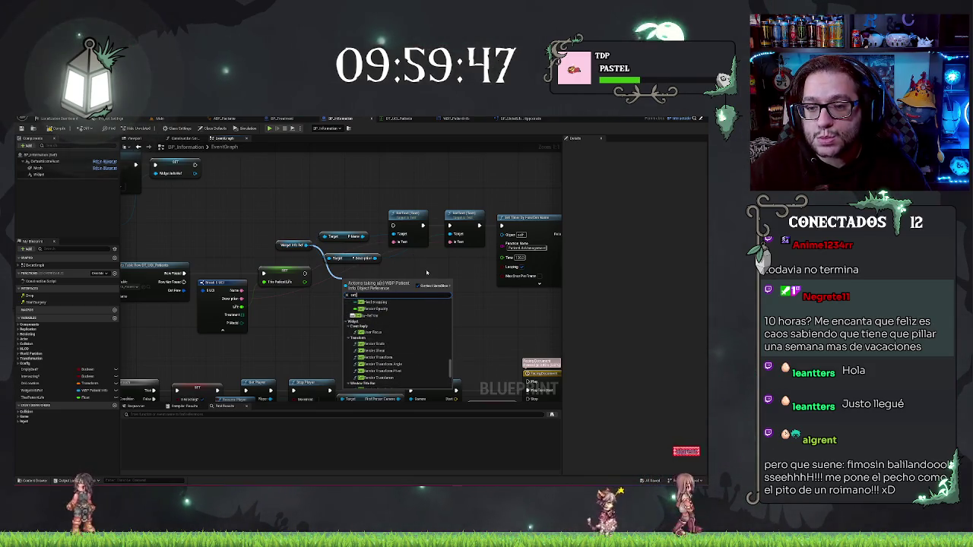
left_click(205, 283)
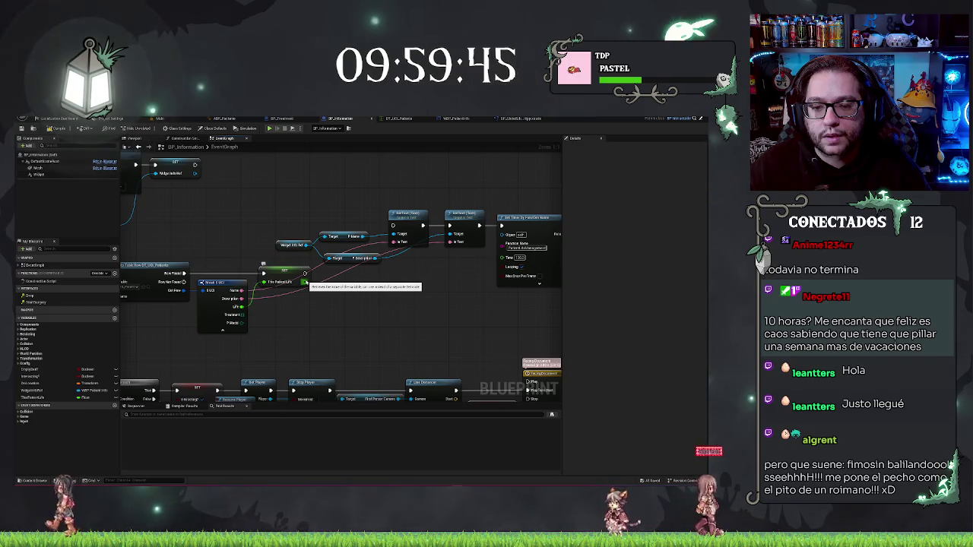
right_click(304, 283)
right_click(303, 284)
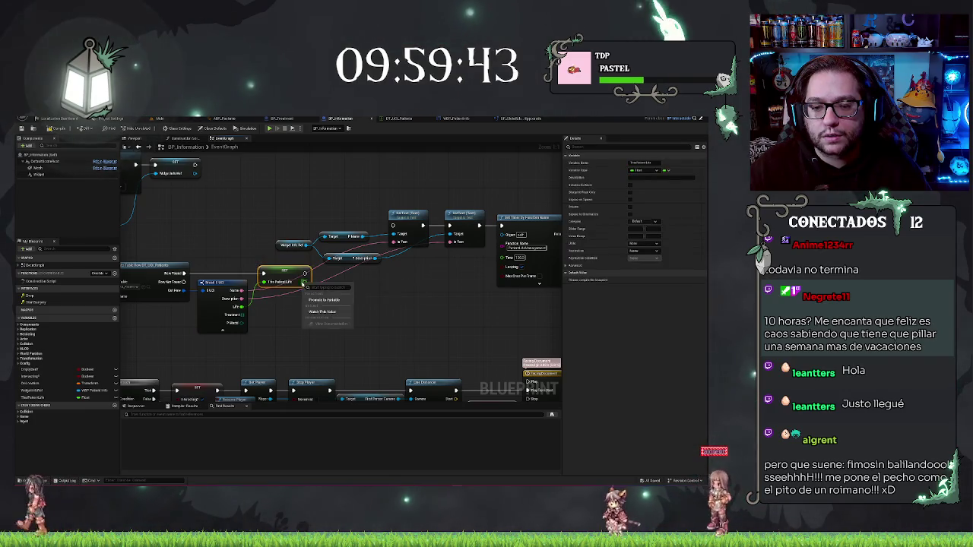
left_click(309, 285)
left_click_drag(305, 283, 321, 304)
type("make vector")
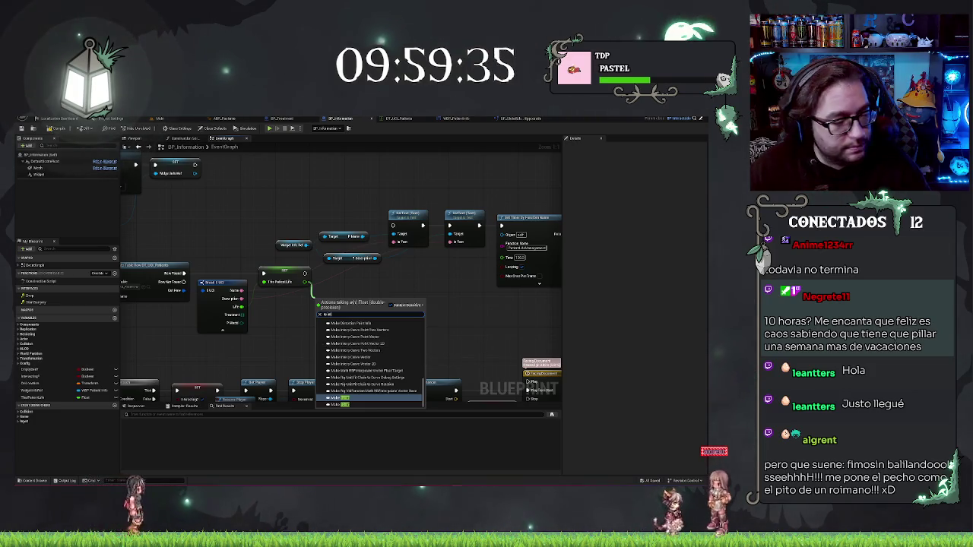
key("Escape")
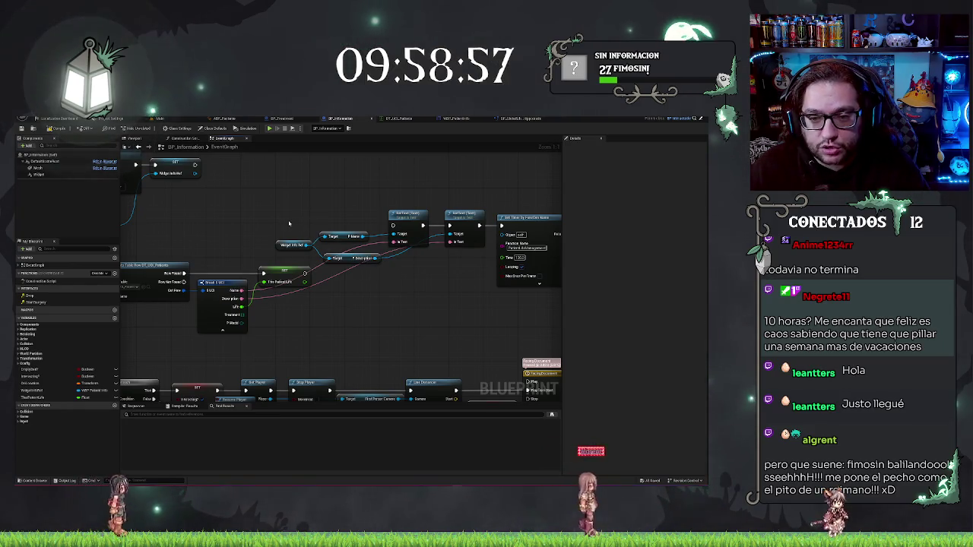
Step: Add a getter for the widget's Life text from Widget Info Ref, searching 'getR'
right_click(351, 318)
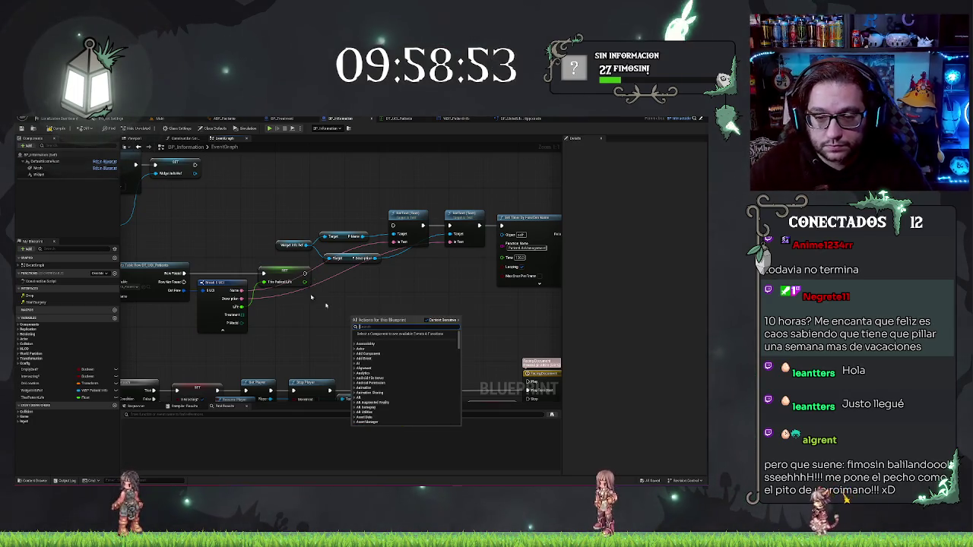
left_click_drag(305, 245, 337, 290)
type("getR")
key("Return")
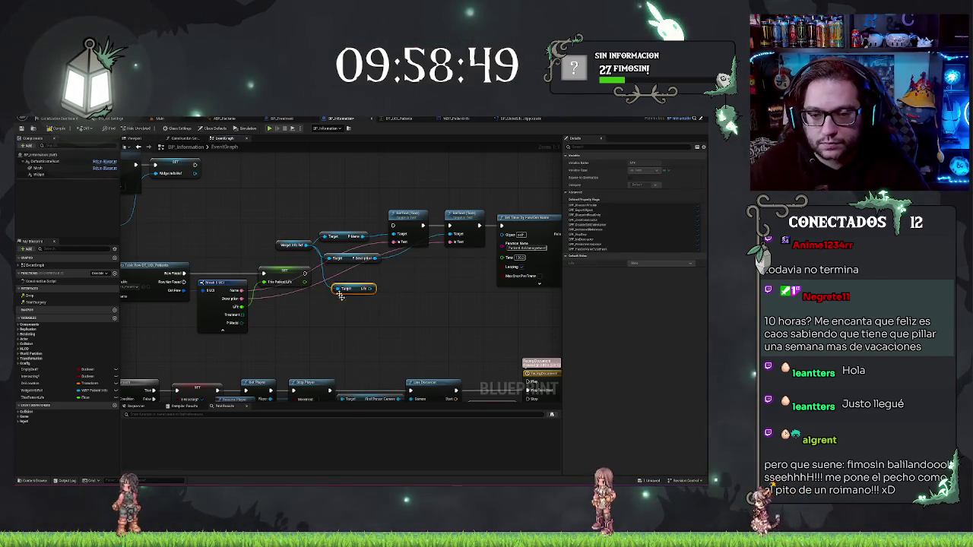
left_click_drag(364, 289, 348, 284)
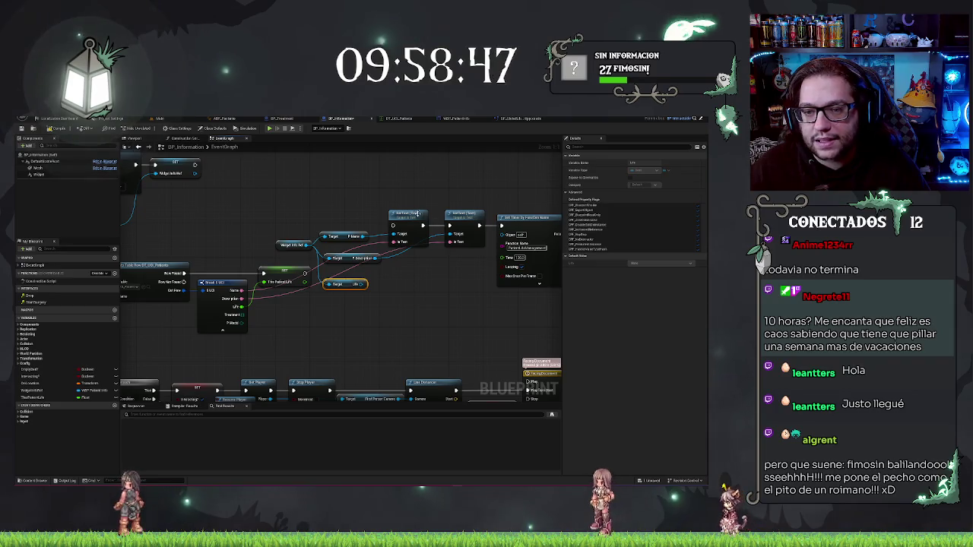
Step: Duplicate the Set Text node, wire Life into its Target, and view the WBP_PatientInfo designer
left_click(417, 214)
key("ctrl+c")
key("ctrl+v")
left_click_drag(362, 286, 407, 283)
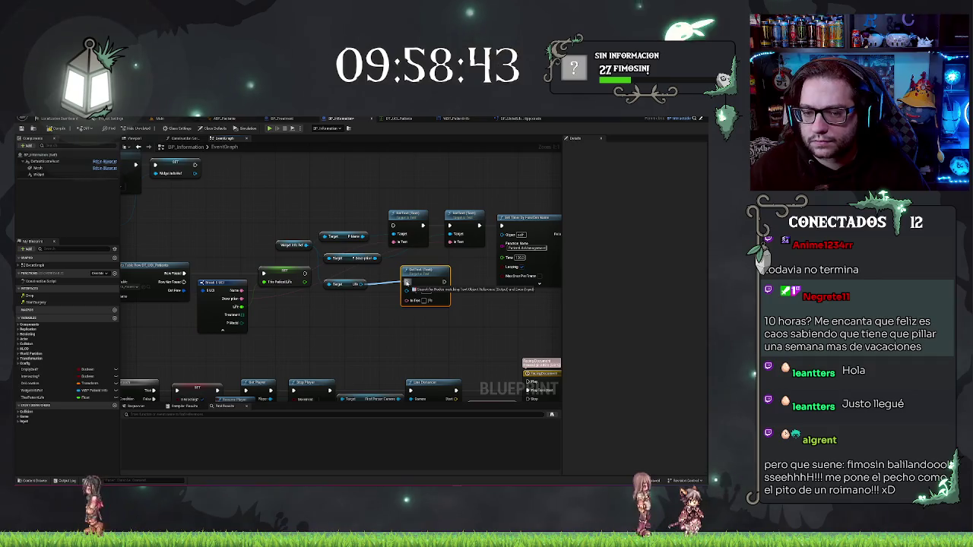
left_click_drag(407, 283, 406, 282)
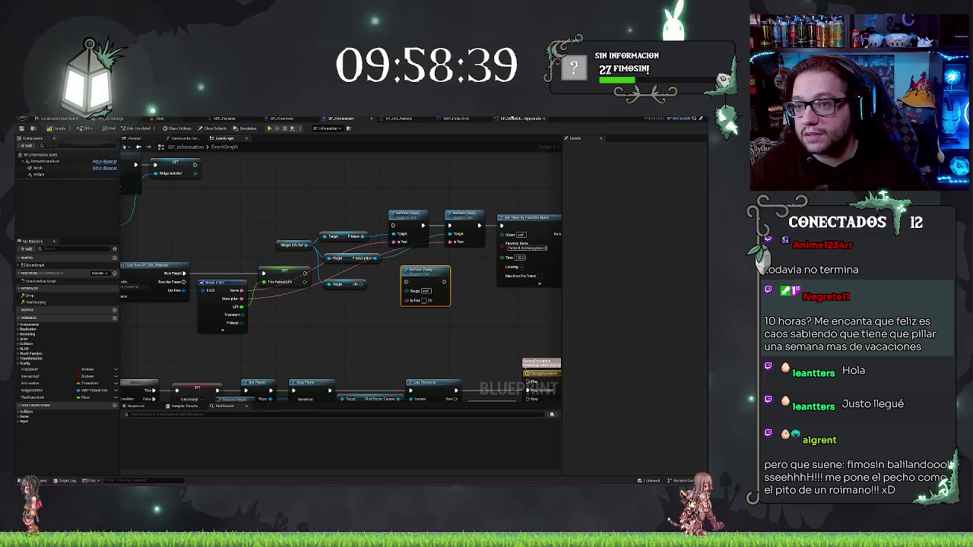
left_click(462, 119)
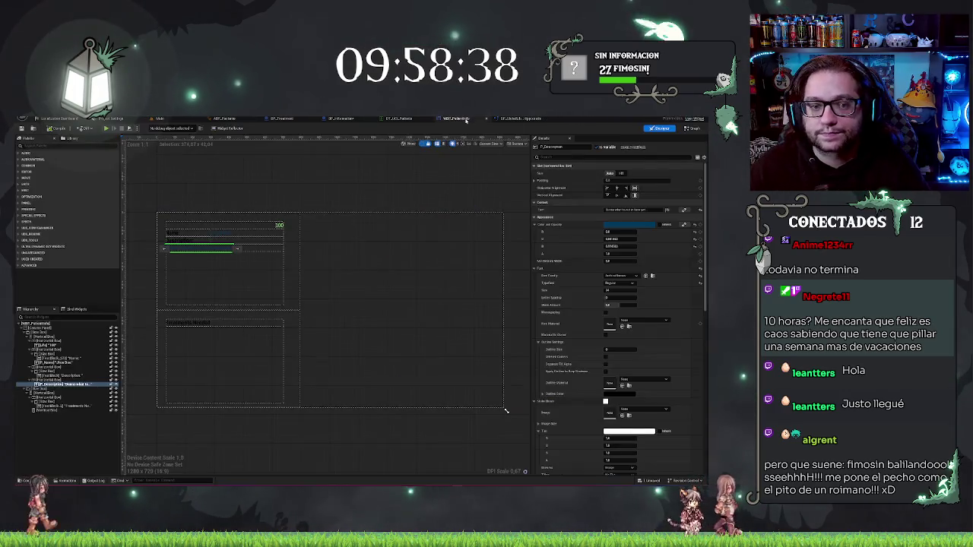
Step: Inspect the '100' life text block in the designer, then go back to BP_Information
left_click(280, 226)
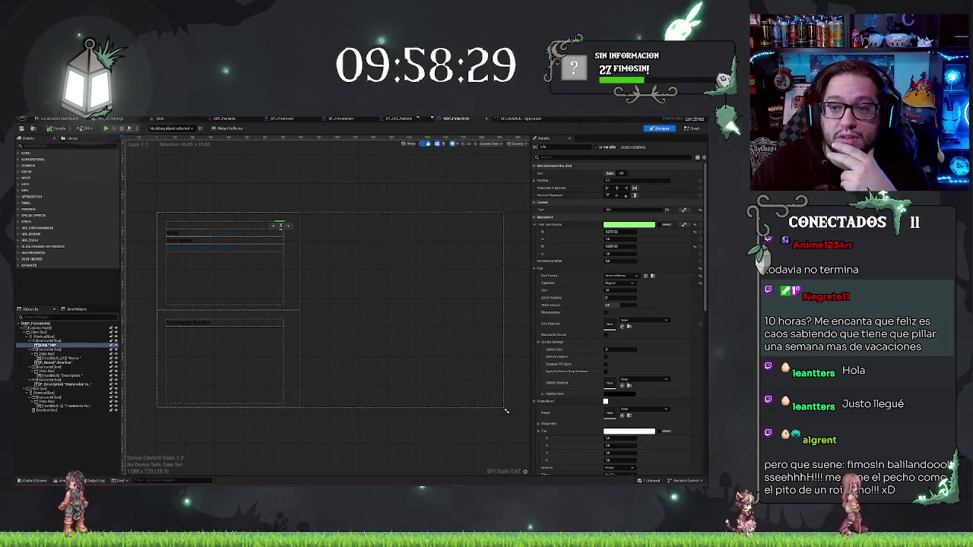
left_click(341, 119)
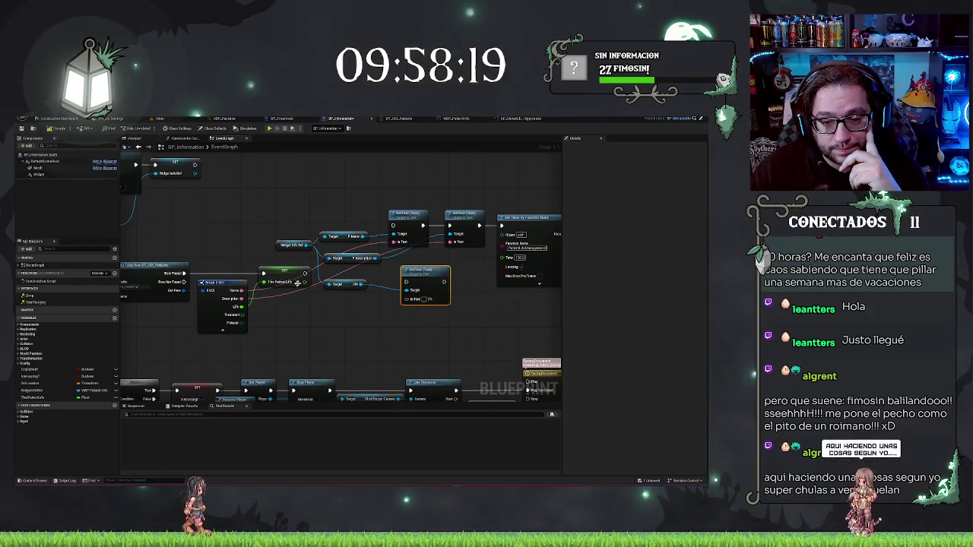
Step: Truncate the life float to an integer and feed it into the To Text node
left_click_drag(304, 282, 312, 321)
type("vector")
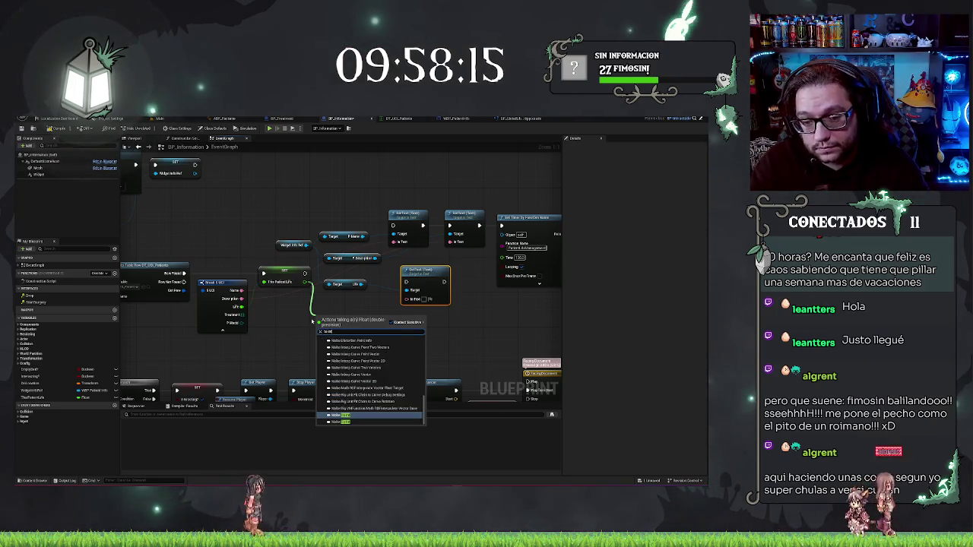
key("ctrl+a")
type("to int")
scroll(364, 377, "up", 3)
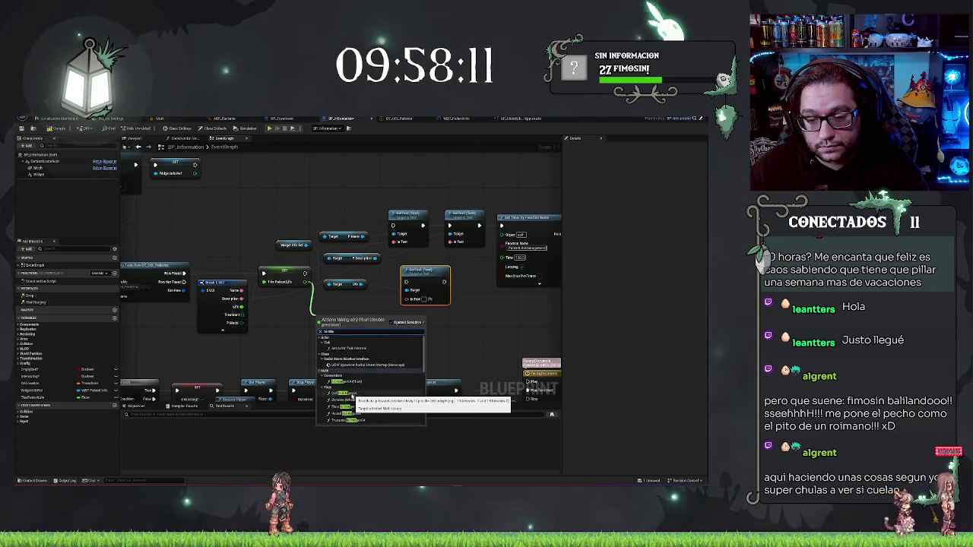
scroll(354, 397, "down", 1)
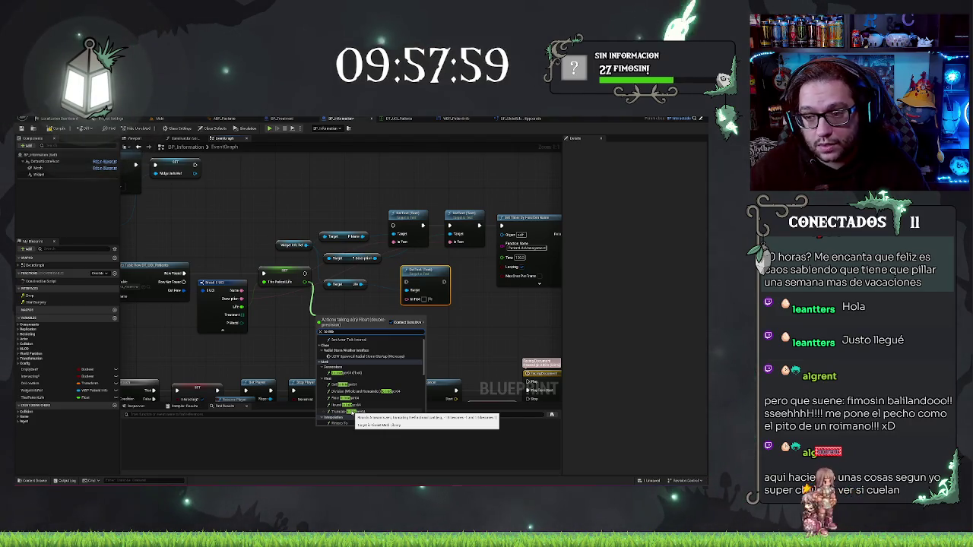
left_click(344, 412)
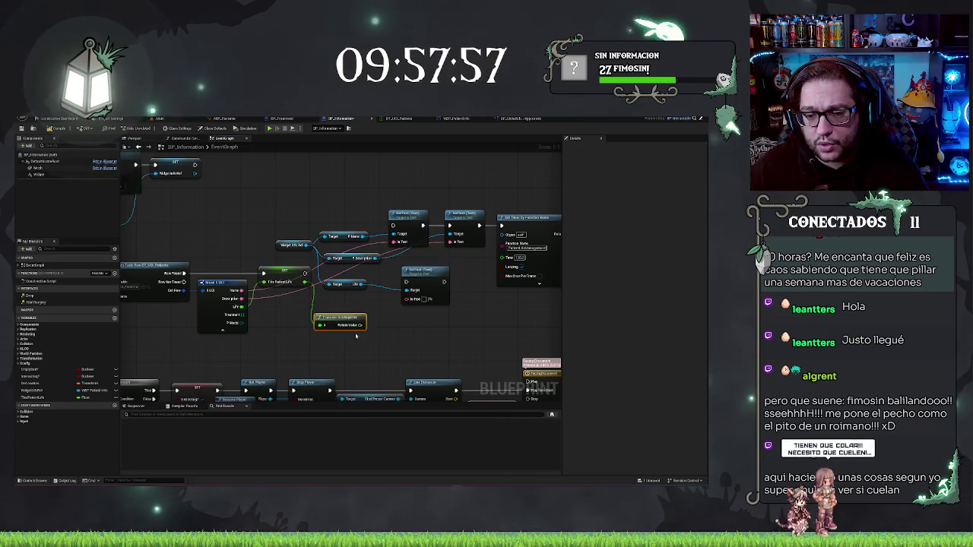
left_click_drag(362, 318, 408, 305)
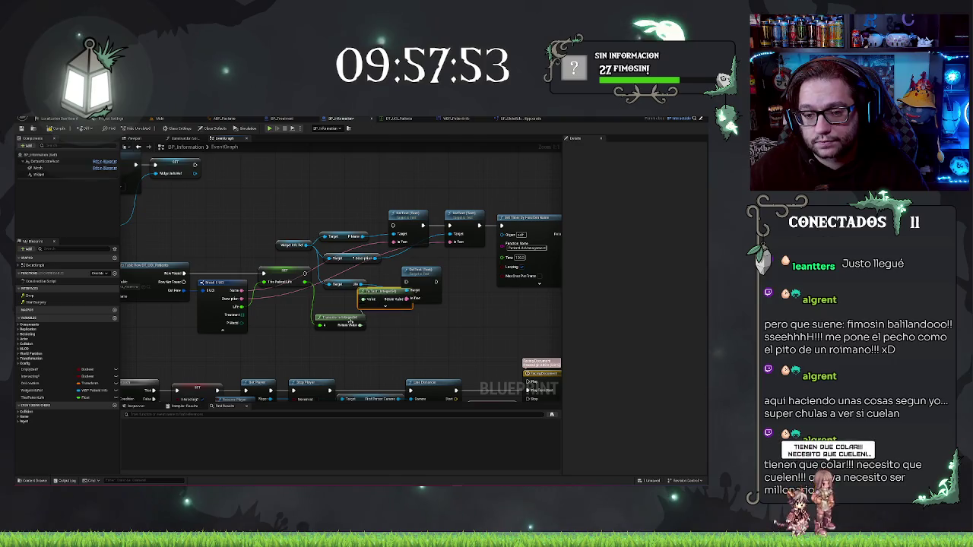
left_click(385, 305)
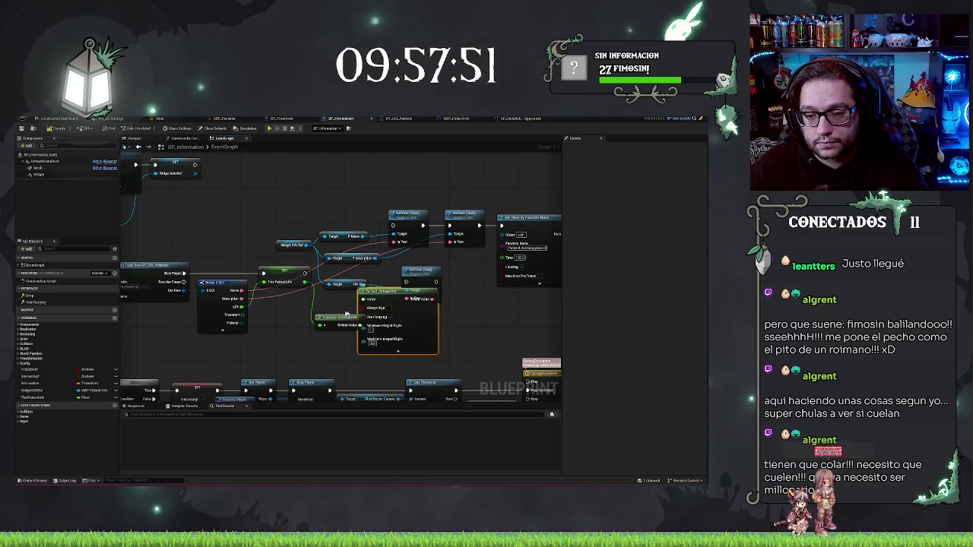
mouse_move(346, 313)
left_mouse_down()
mouse_move(327, 319)
mouse_move(284, 296)
left_mouse_up()
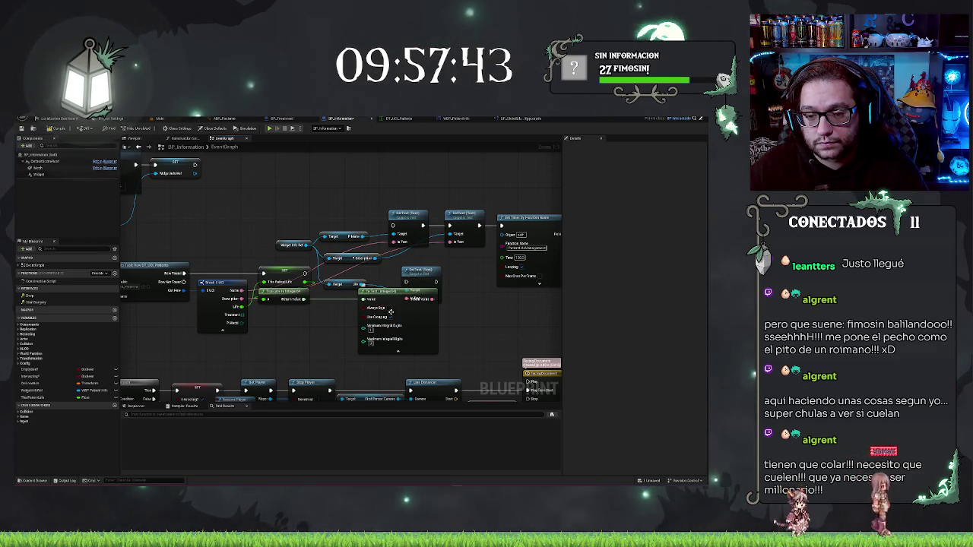
mouse_move(392, 294)
left_mouse_down()
mouse_move(348, 293)
mouse_move(373, 293)
left_mouse_up()
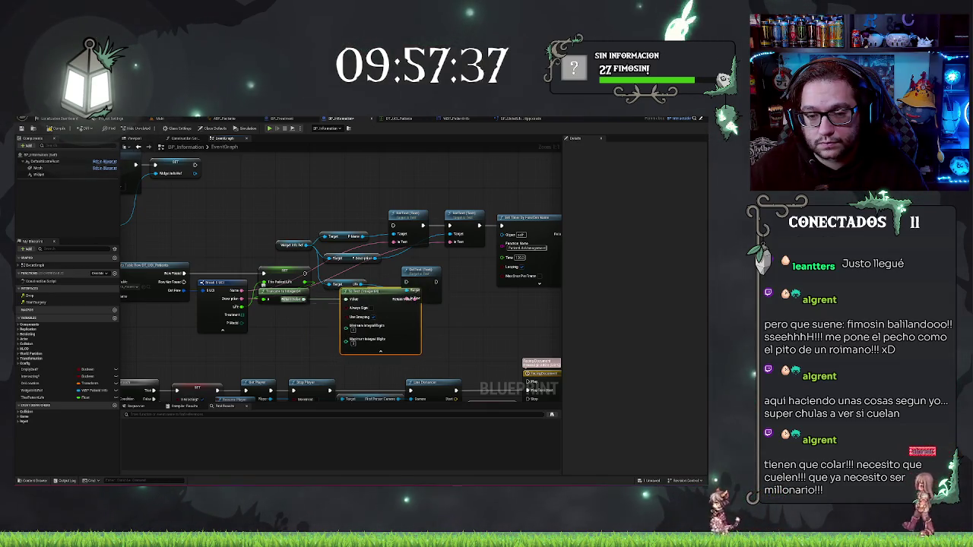
Step: Insert a Clamp node with Max 100 between Truncate and To Text, then tidy them
mouse_move(305, 299)
left_mouse_down()
mouse_move(285, 322)
mouse_move(306, 314)
left_mouse_up()
type("clamp")
key("Return")
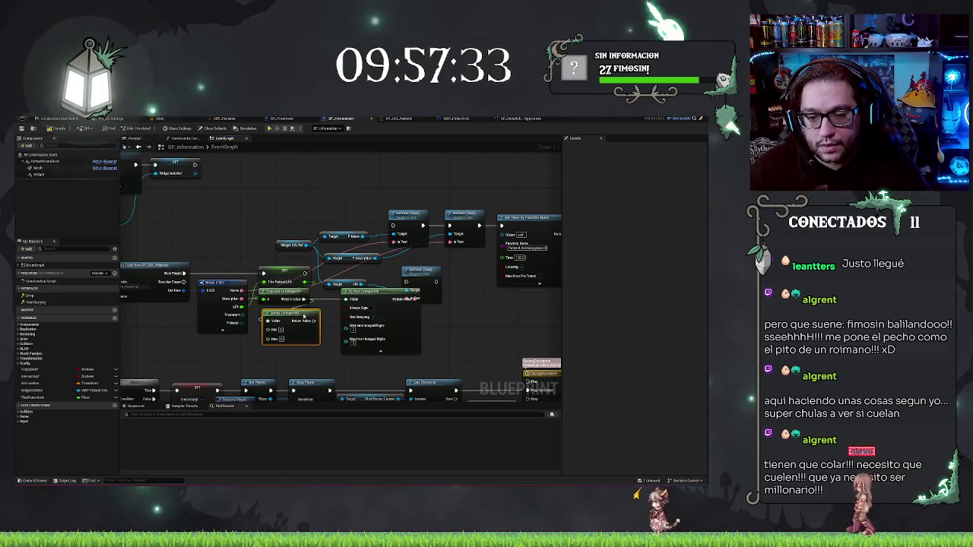
type("100")
key("Return")
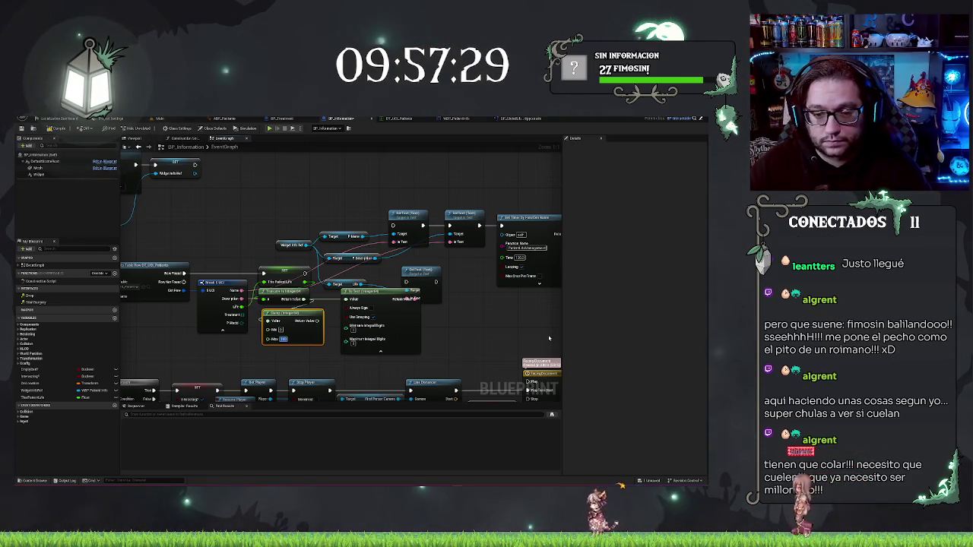
mouse_move(319, 321)
left_mouse_down()
mouse_move(406, 339)
mouse_move(350, 299)
left_mouse_up()
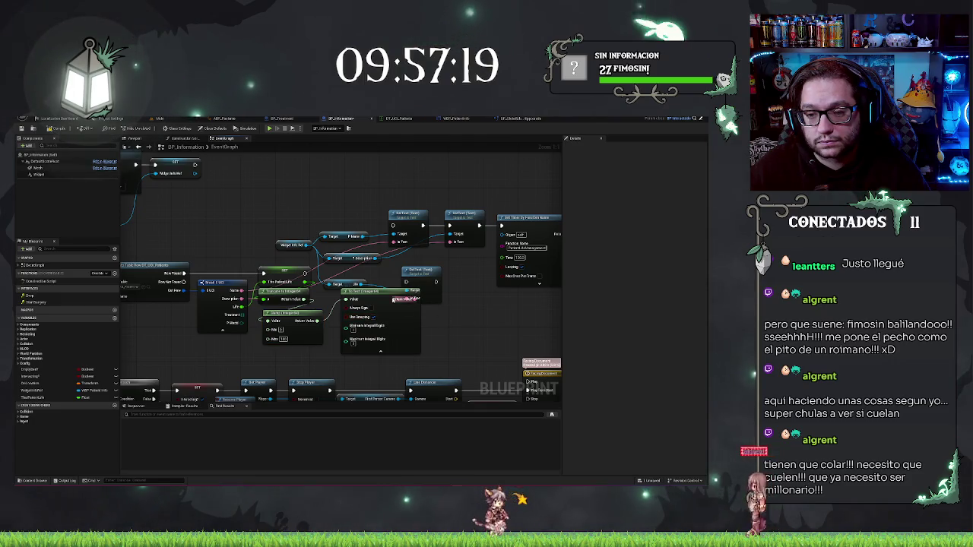
left_click_drag(379, 297, 365, 317)
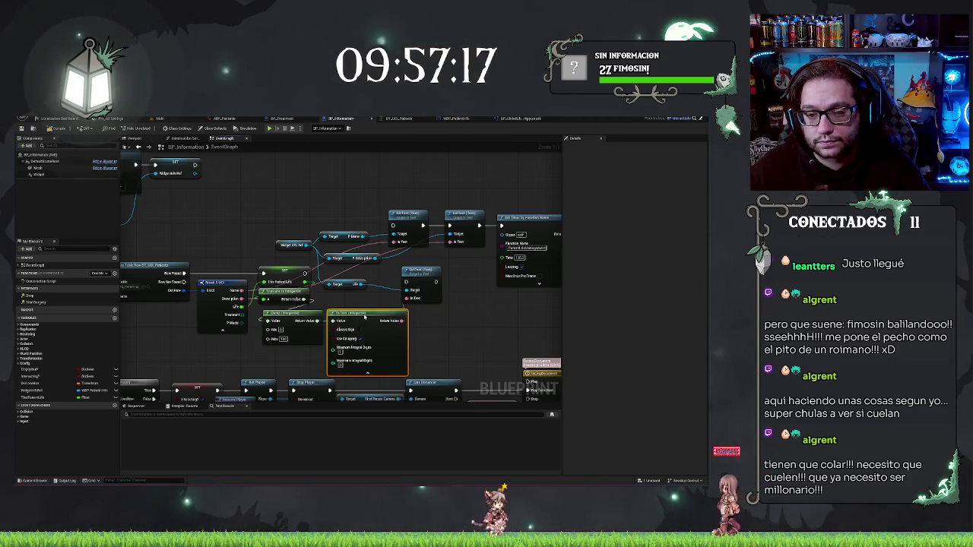
left_click(309, 318, "shift")
left_click_drag(341, 319, 338, 315)
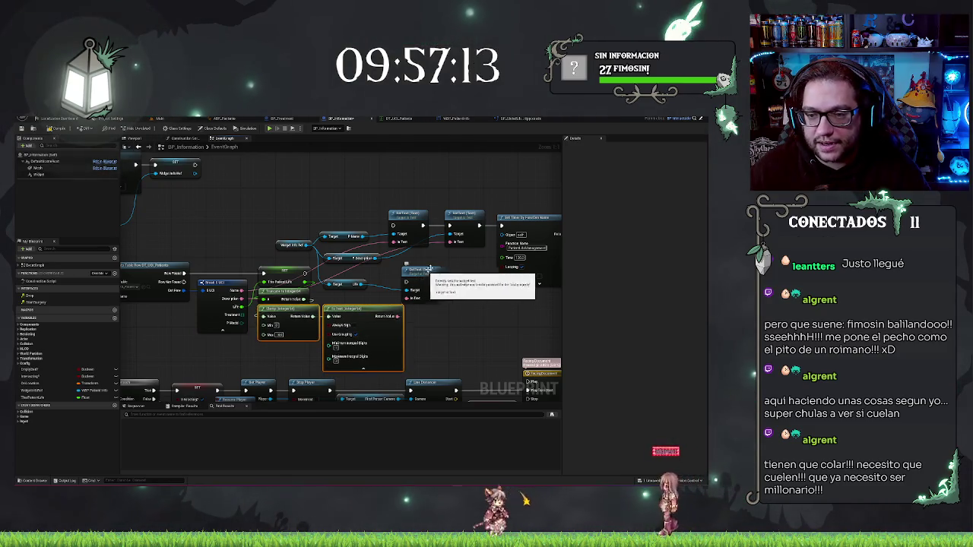
left_click_drag(459, 305, 494, 286)
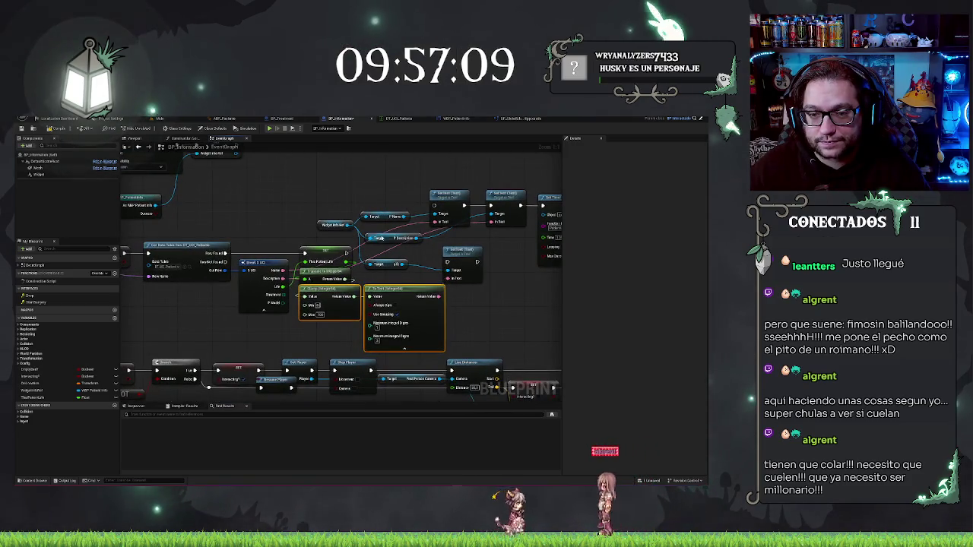
Step: Rearrange the Life variable and first Set Text node to make room in the graph
left_click(381, 225)
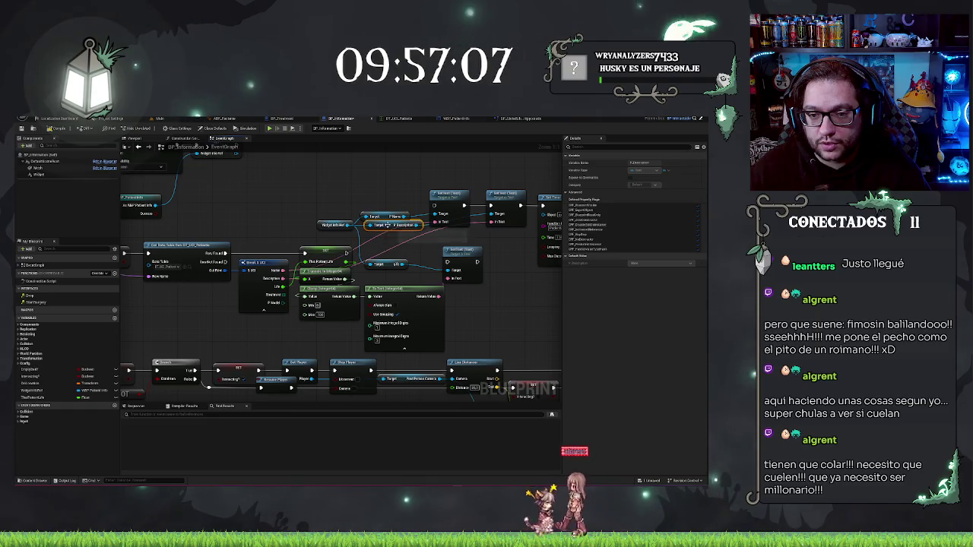
mouse_move(389, 259)
left_mouse_down()
mouse_move(382, 237)
mouse_move(311, 346)
left_mouse_up()
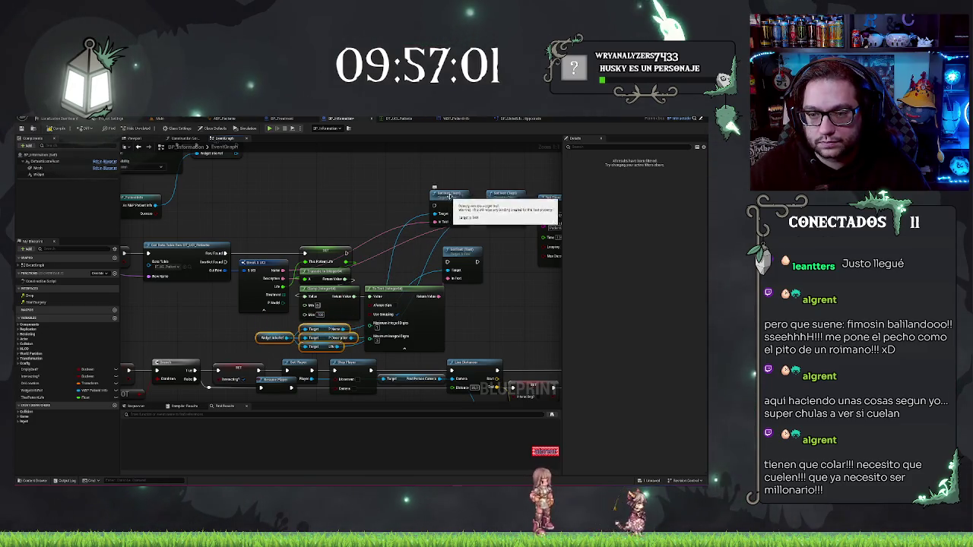
left_click_drag(446, 197, 392, 246)
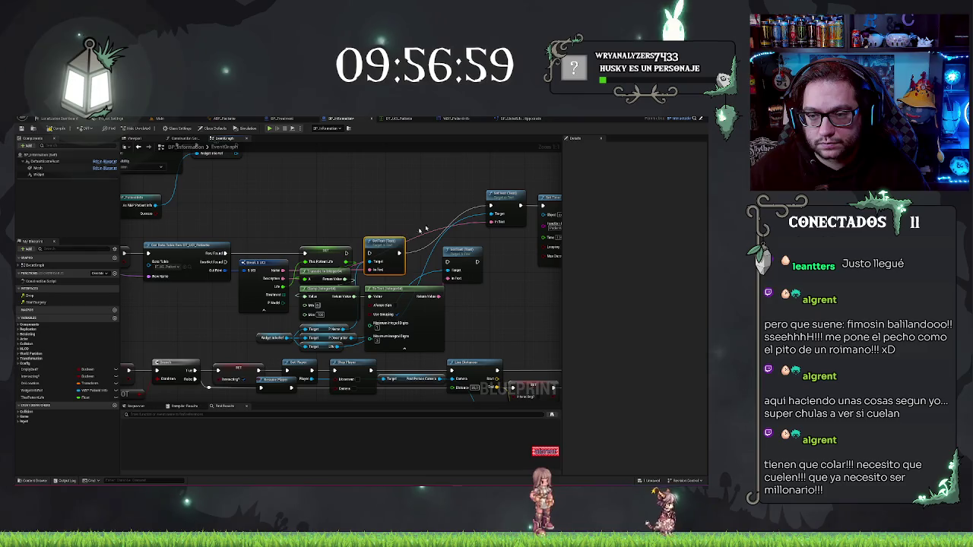
left_click_drag(471, 250, 365, 263)
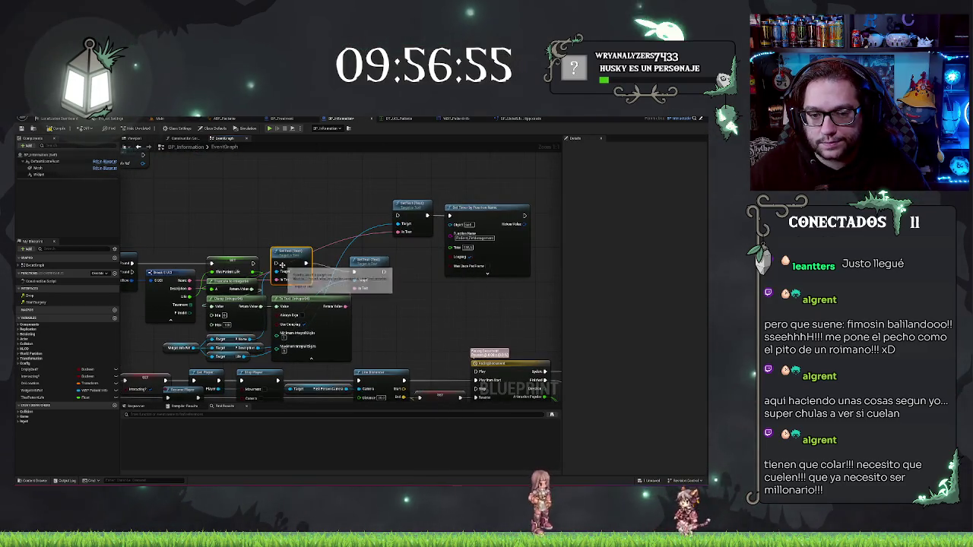
Step: Chain the three Set Text nodes' execution pins and line them up before Set Timer
left_click_drag(384, 271, 399, 221)
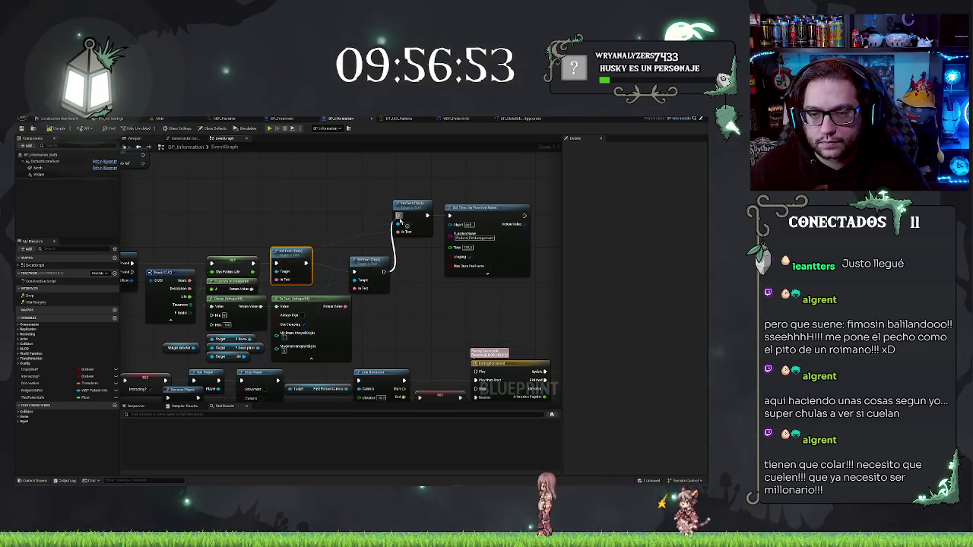
left_click(371, 265)
left_click_drag(369, 260, 342, 251)
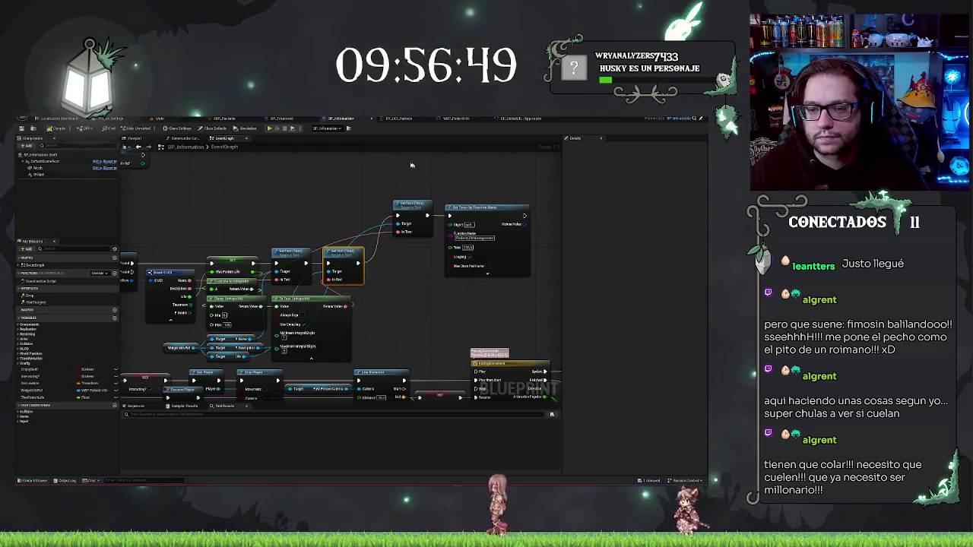
left_click_drag(413, 204, 412, 251)
left_click(483, 249)
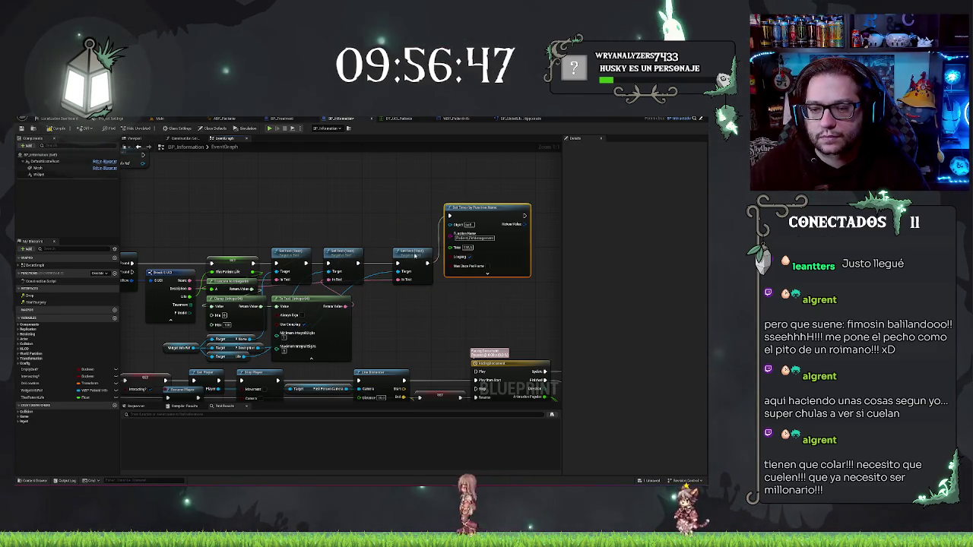
left_click(414, 255, "ctrl")
key("q")
left_click_drag(488, 274, 471, 273)
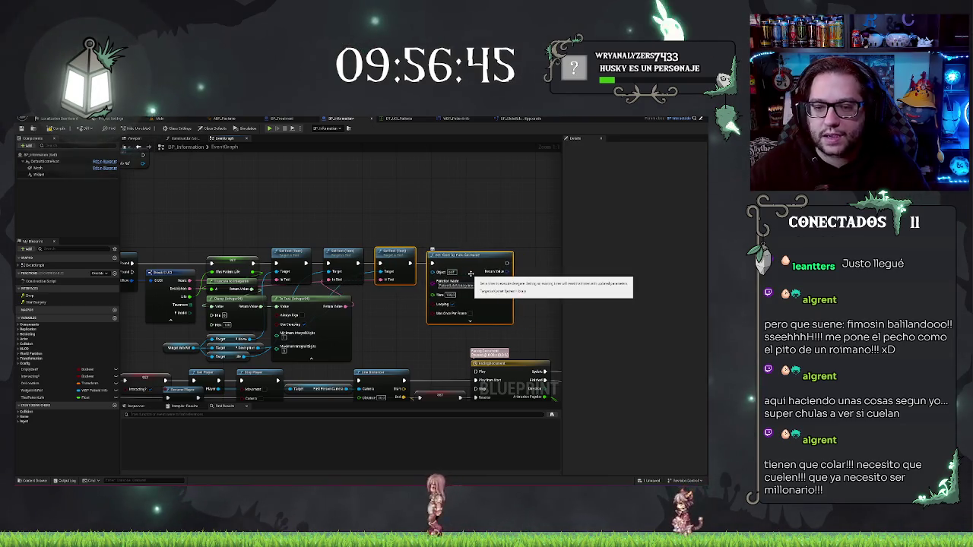
left_click(476, 221)
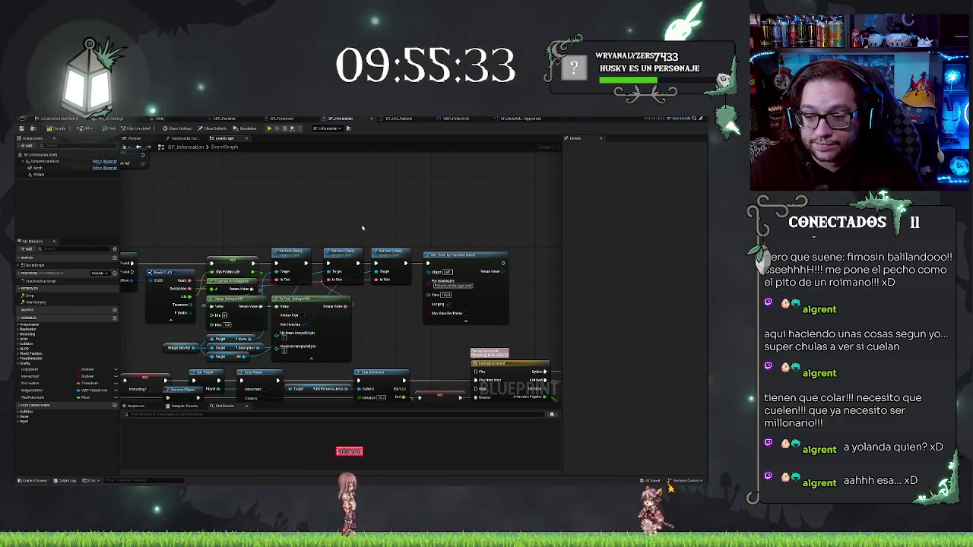
mouse_move(415, 337)
left_mouse_down()
mouse_move(430, 330)
mouse_move(412, 291)
left_mouse_up()
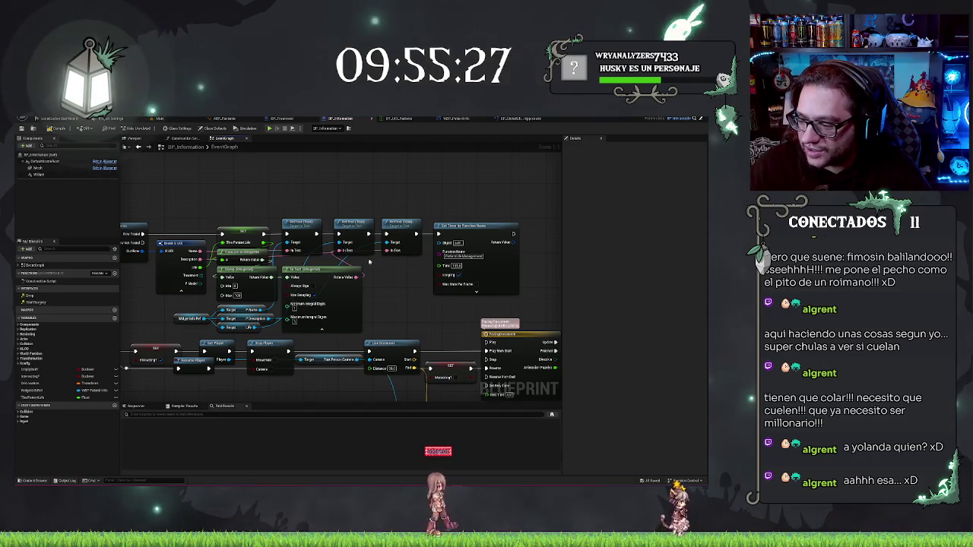
scroll(436, 282, "down", 2)
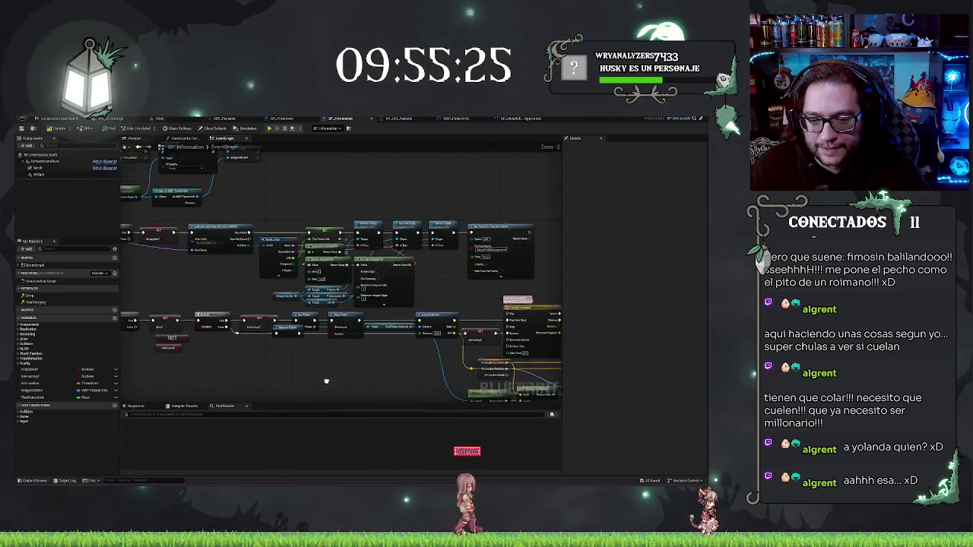
scroll(436, 282, "up", 2)
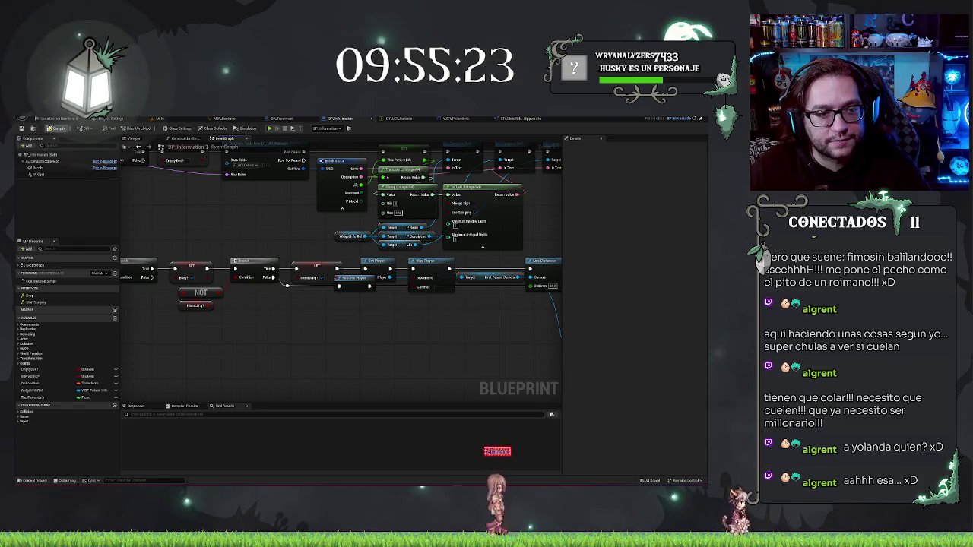
mouse_move(362, 332)
left_mouse_down()
mouse_move(252, 332)
mouse_move(96, 314)
left_mouse_up()
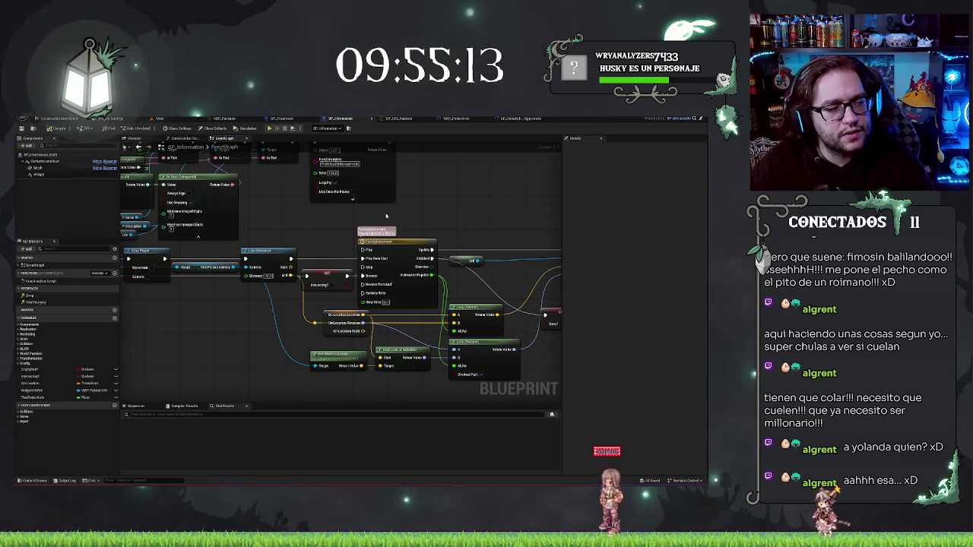
left_click_drag(334, 130, 391, 160)
left_click_drag(304, 122, 434, 157)
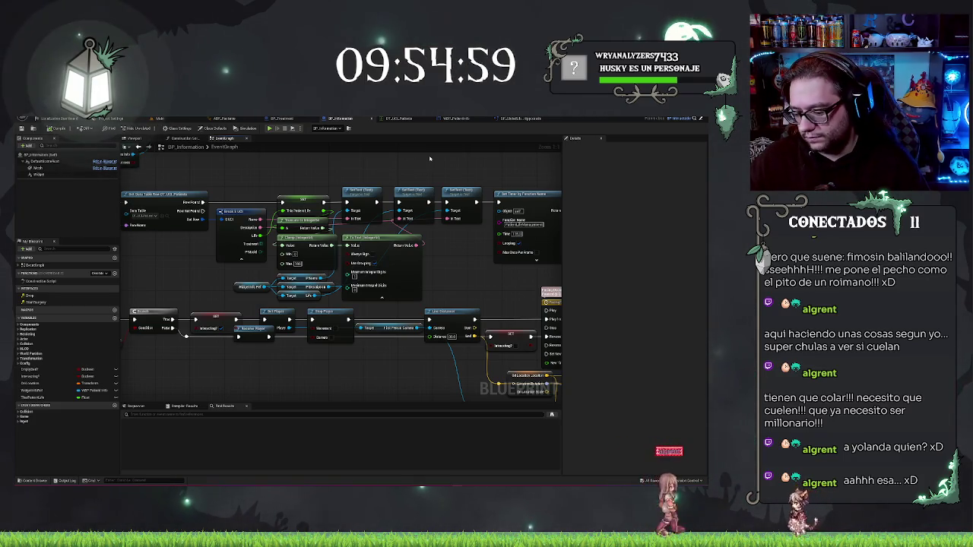
mouse_move(233, 160)
left_mouse_down()
mouse_move(396, 198)
mouse_move(244, 223)
mouse_move(236, 286)
mouse_move(244, 257)
left_mouse_up()
mouse_move(255, 300)
left_mouse_down()
mouse_move(291, 365)
mouse_move(310, 292)
left_mouse_up()
left_click_drag(150, 224, 259, 339)
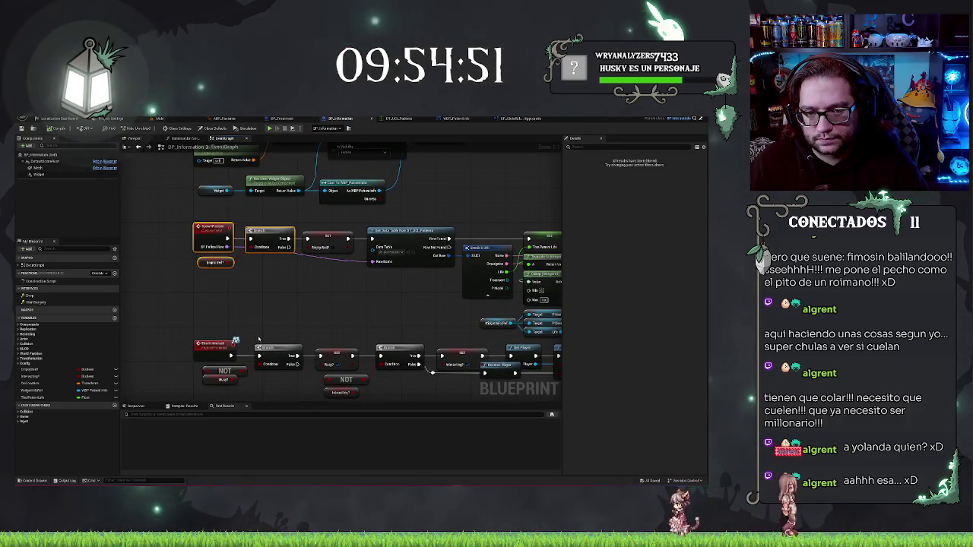
left_click(256, 295)
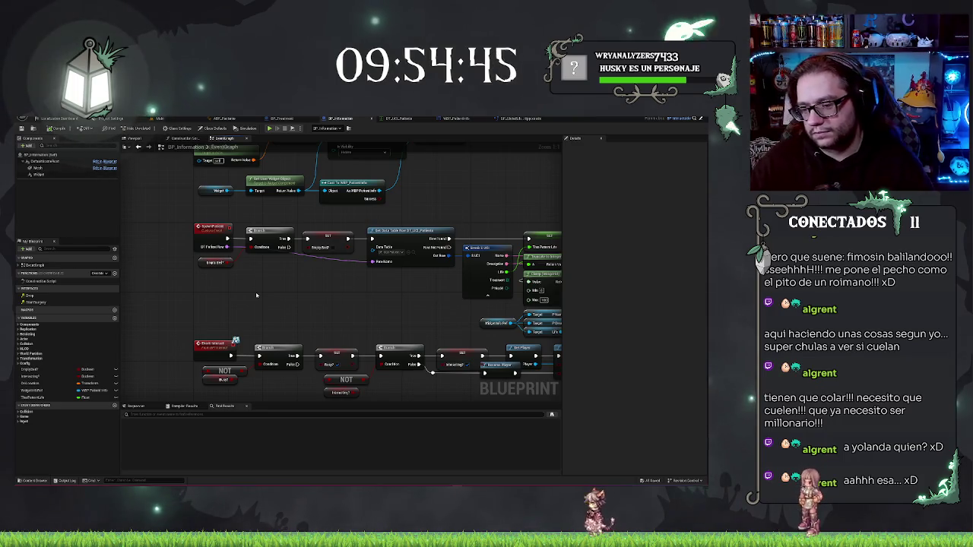
left_click_drag(464, 318, 289, 260)
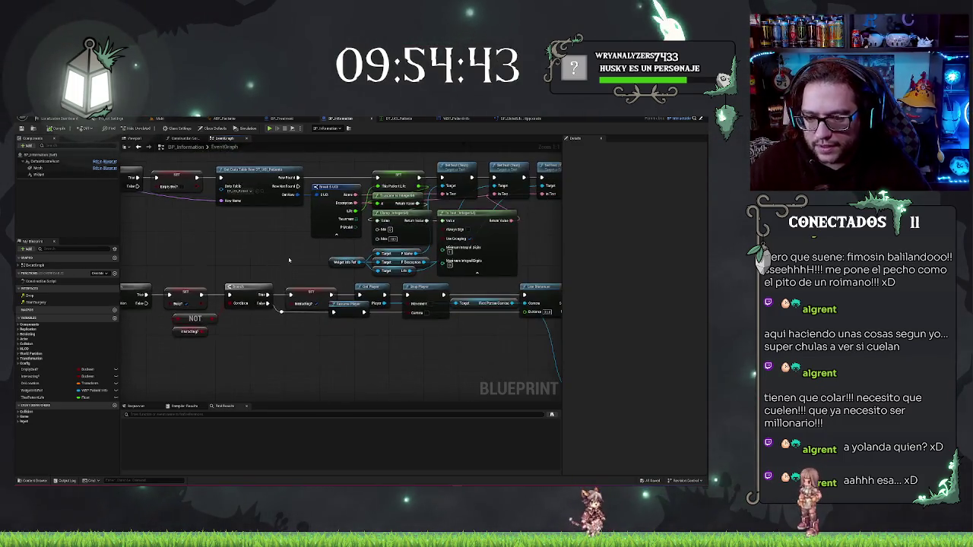
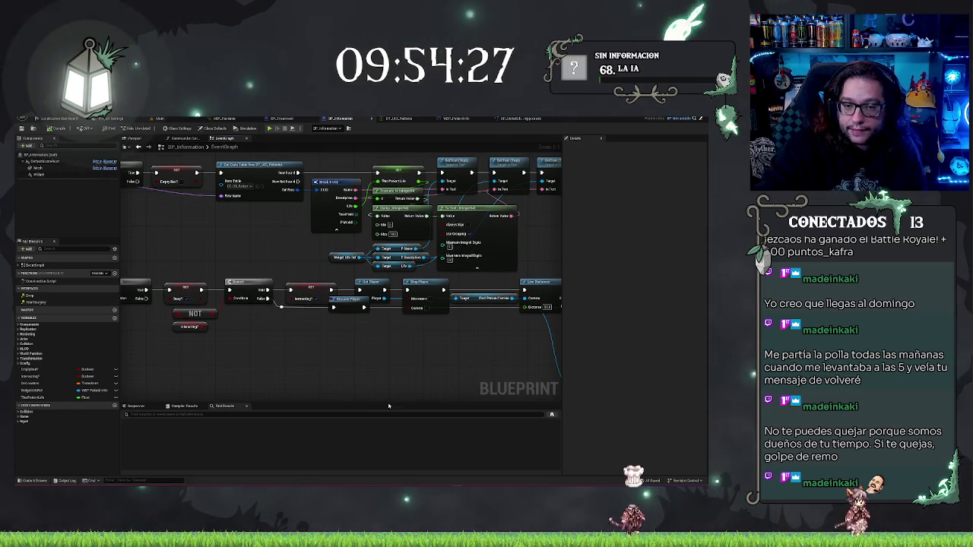
Step: Marquee-select the lower node row and nudge it two steps down, then deselect
scroll(214, 270, "up", 2)
scroll(214, 270, "down", 2)
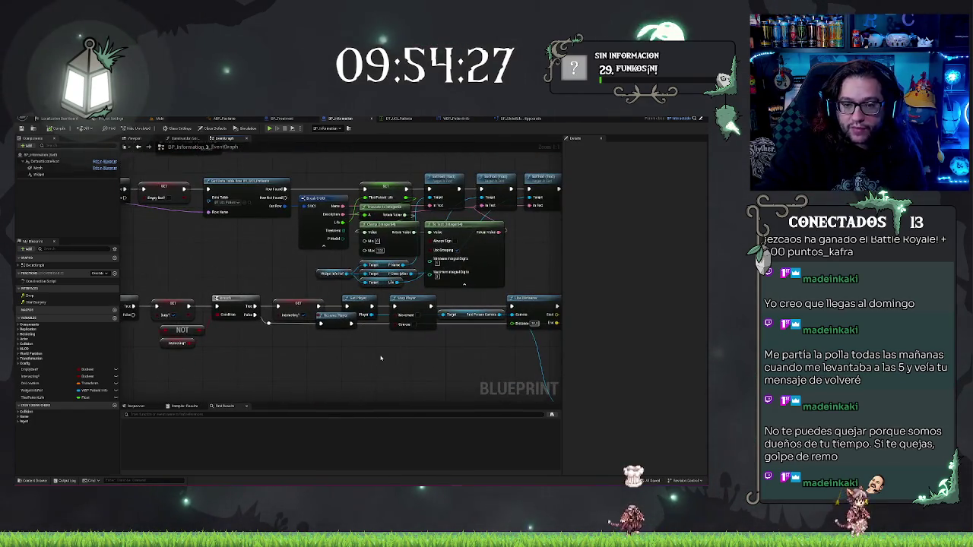
scroll(311, 339, "down", 2)
scroll(310, 338, "down", 3)
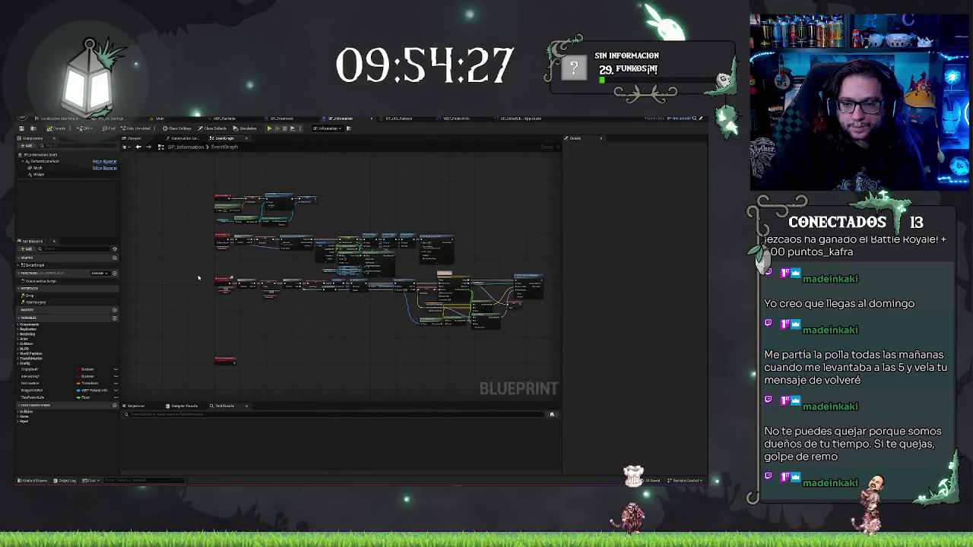
left_click_drag(277, 303, 541, 340)
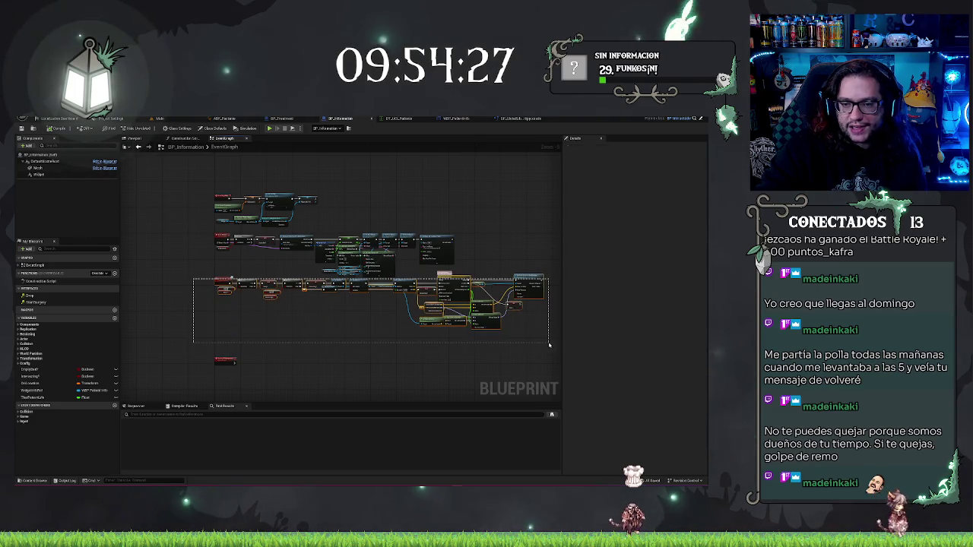
key("Down")
key("Down")
key("Down")
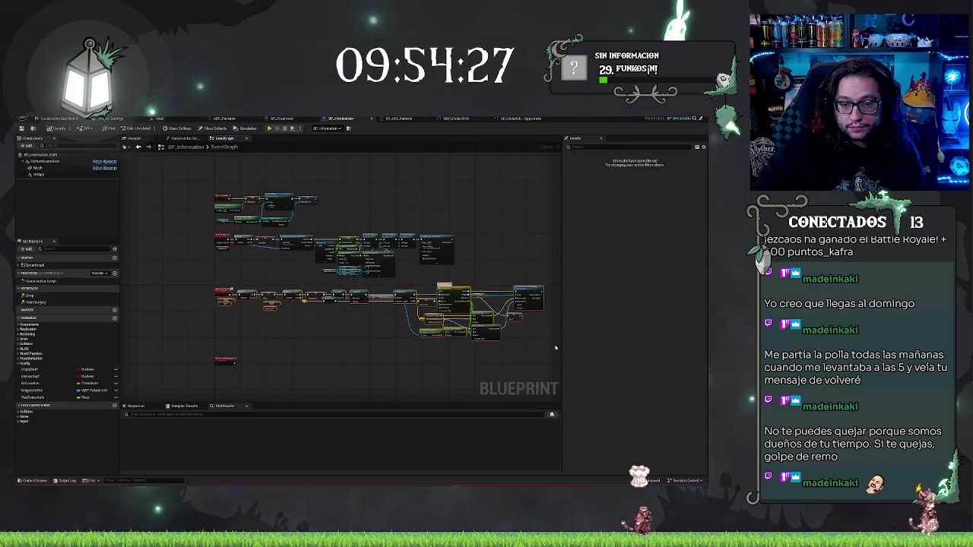
key("Down")
key("Down")
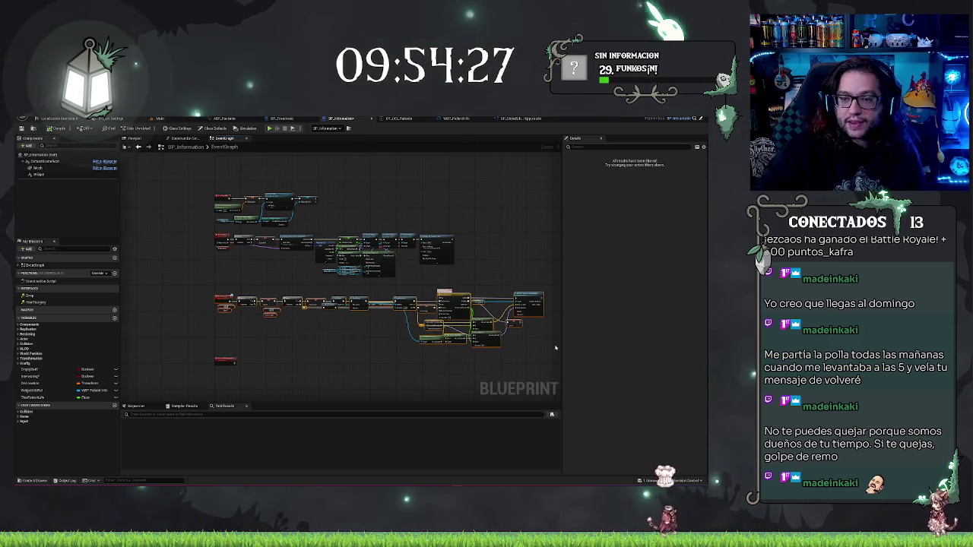
left_click(522, 250)
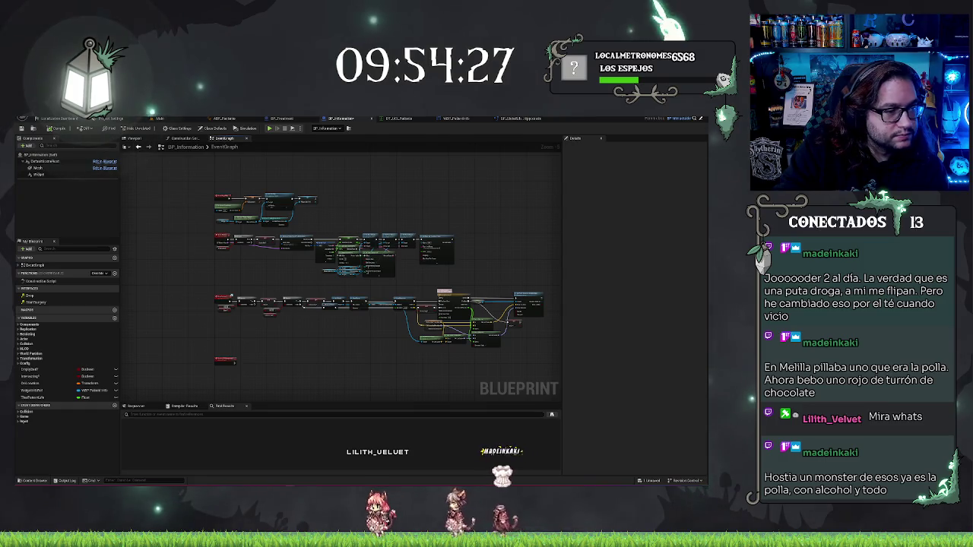
Step: Switch to the browser showing Google results for 'monster beast alcohol'
key("alt+Tab")
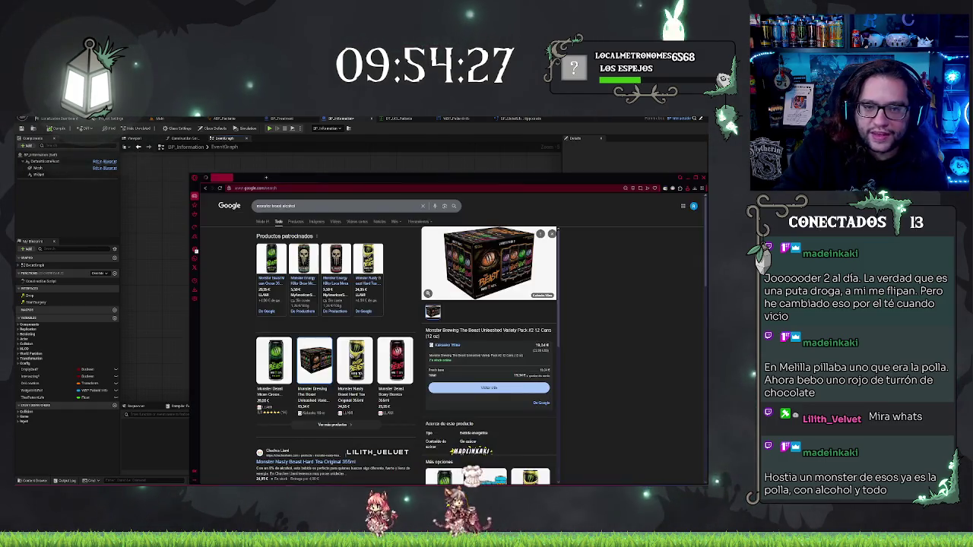